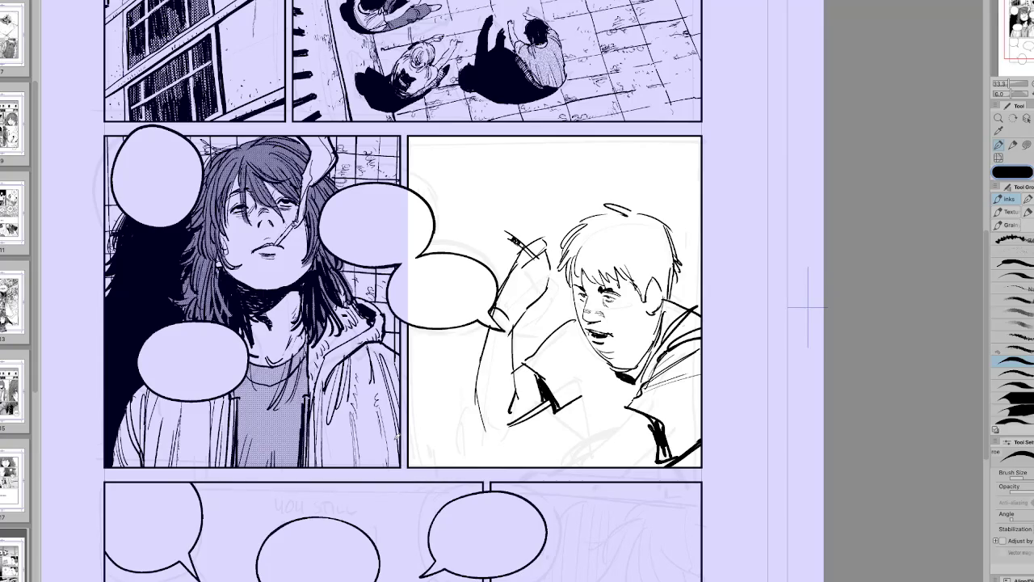
Step: Rotate the view slightly and sketch a line on the boy's shoulder with the ink pen
{"action": "key", "text": "r"}
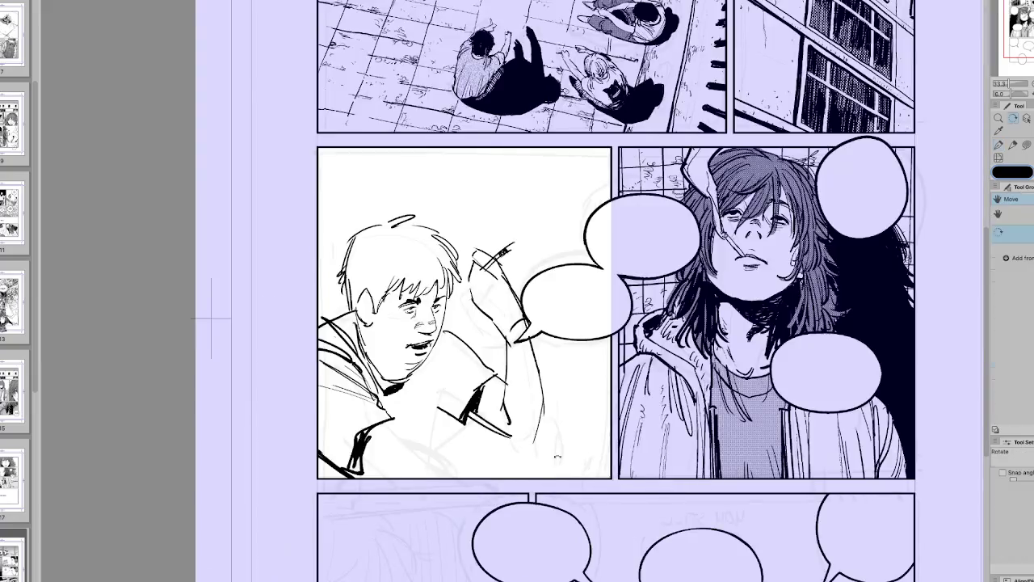
{"action": "left_click_drag", "start_coordinate": [397, 436], "coordinate": [383, 430]}
{"action": "key", "text": "p"}
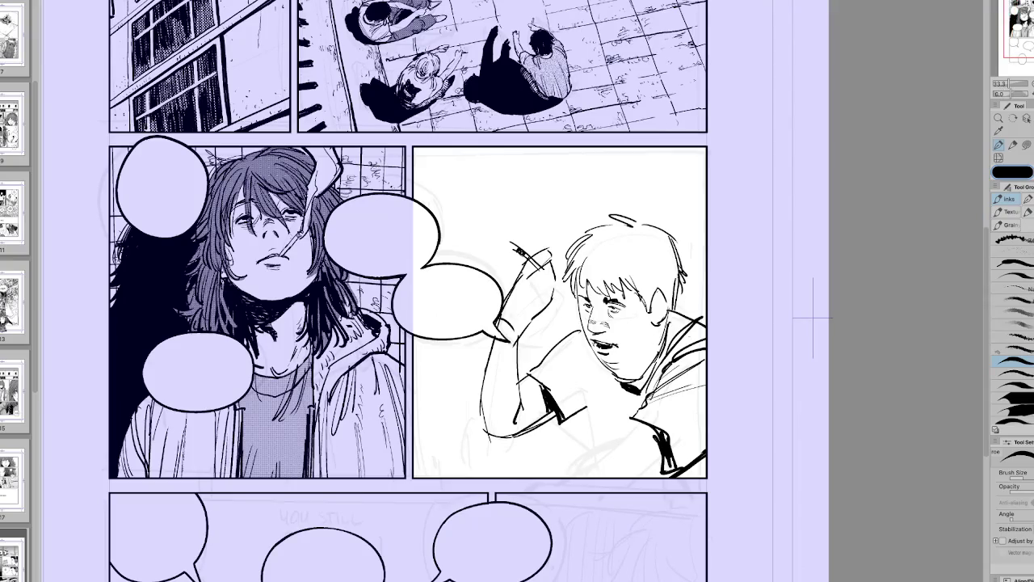
{"action": "left_click_drag", "start_coordinate": [522, 429], "coordinate": [539, 447]}
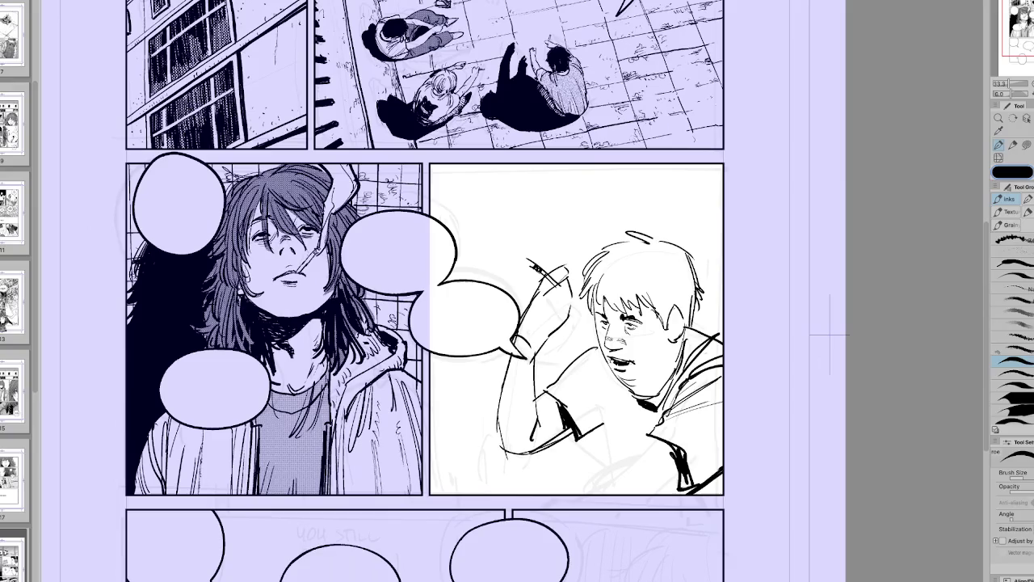
{"action": "key", "text": "h"}
Step: Sketch a line down the boy's torso, then zoom out to view the whole page
{"action": "key", "text": "h"}
{"action": "left_click_drag", "start_coordinate": [602, 362], "coordinate": [578, 416]}
{"action": "key", "text": "h"}
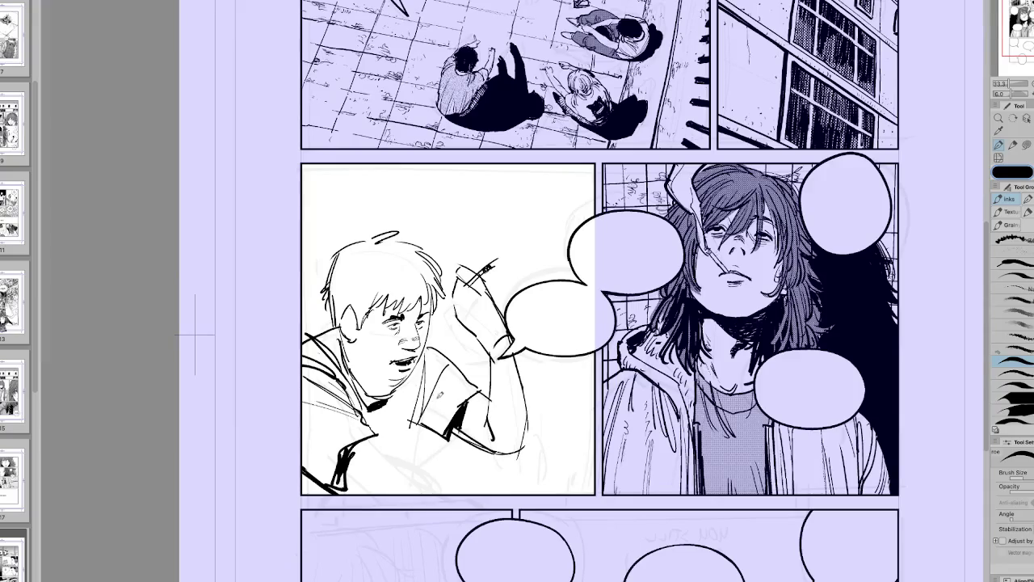
{"action": "key", "text": "h"}
{"action": "left_click_drag", "start_coordinate": [610, 420], "coordinate": [621, 475]}
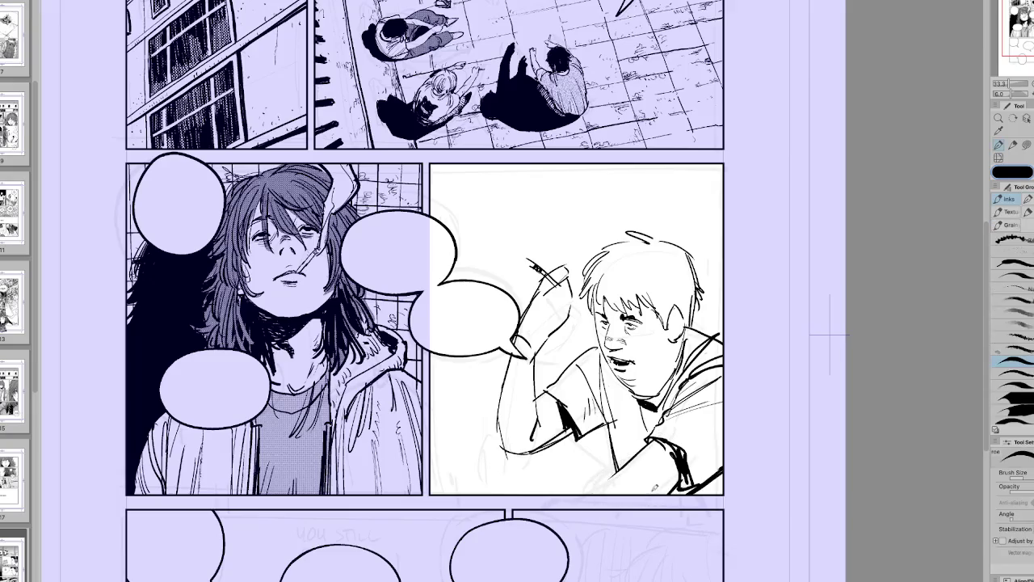
{"action": "key", "text": "ctrl+0"}
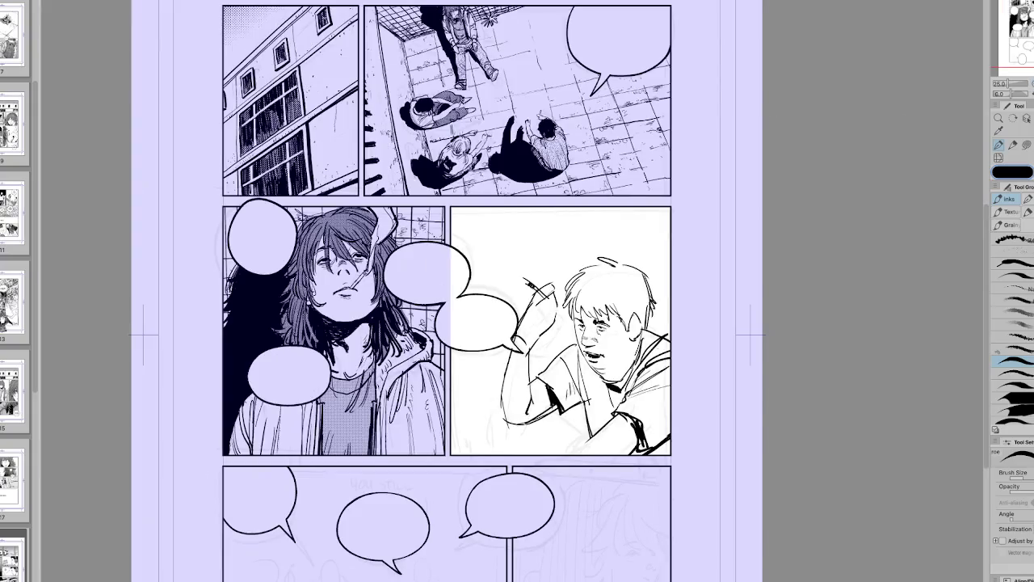
{"action": "key", "text": "ctrl+Tab"}
{"action": "left_click_drag", "start_coordinate": [756, 302], "coordinate": [807, 302]}
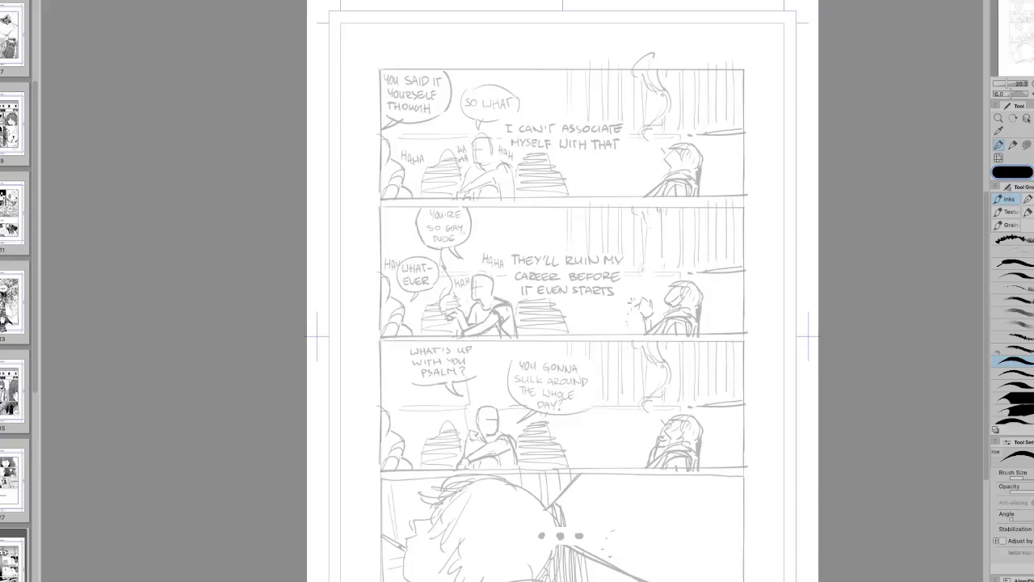
Step: Frame the sketch, split it at three gutters, and add a 4x1 stacked frame material
{"action": "key", "text": "u"}
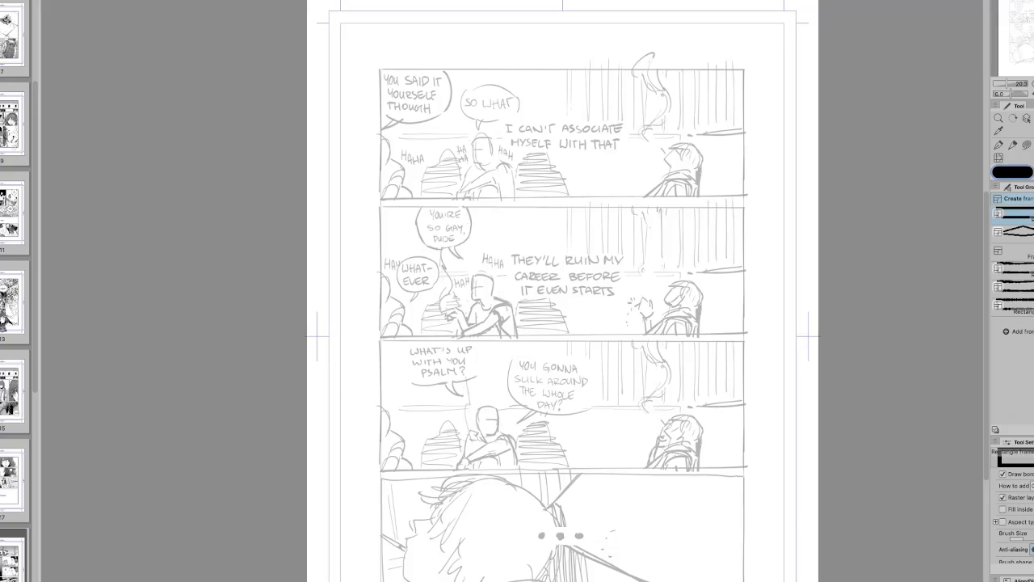
{"action": "left_click_drag", "start_coordinate": [380, 70], "coordinate": [745, 581]}
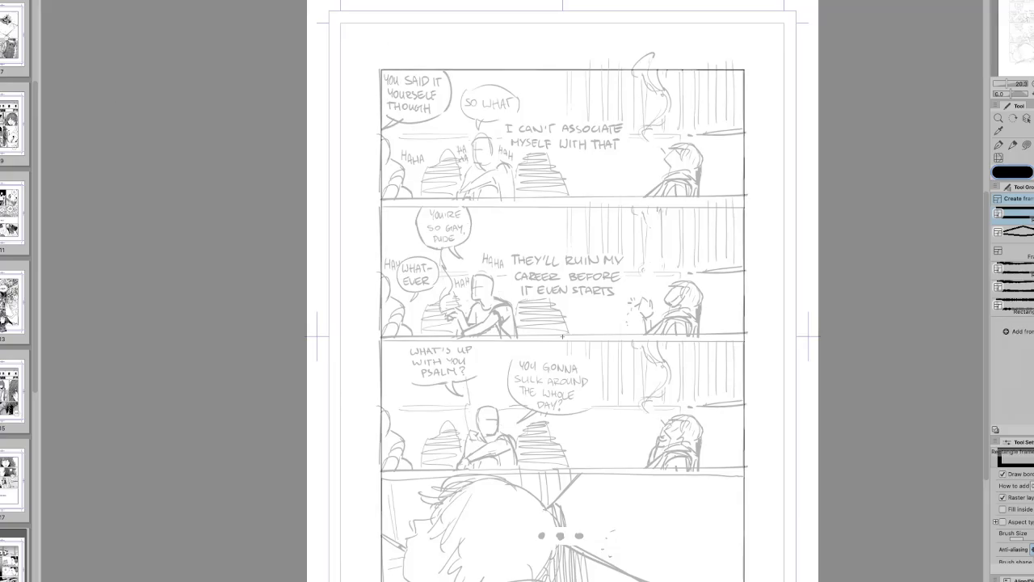
{"action": "key", "text": "u"}
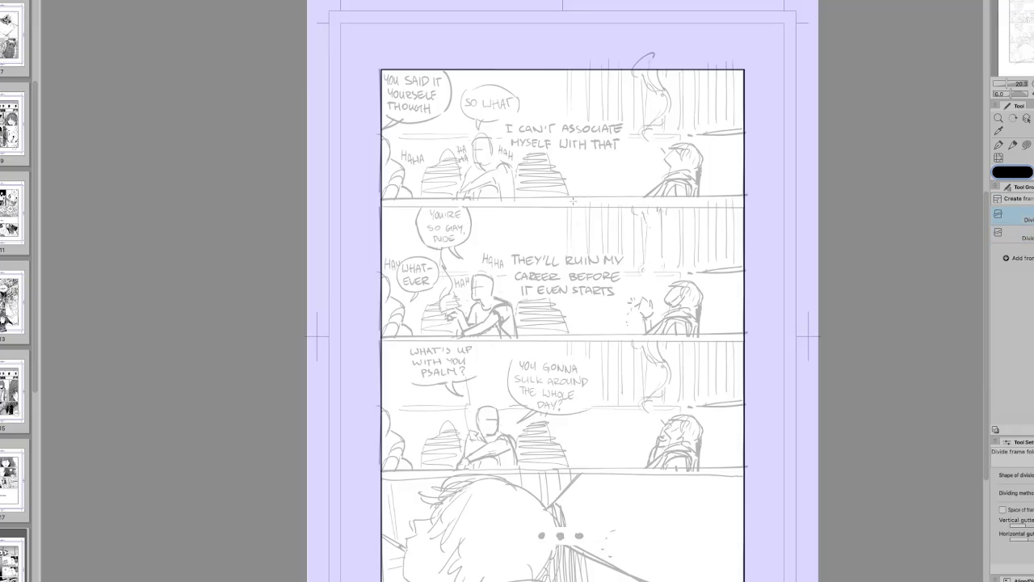
{"action": "left_click", "coordinate": [592, 199]}
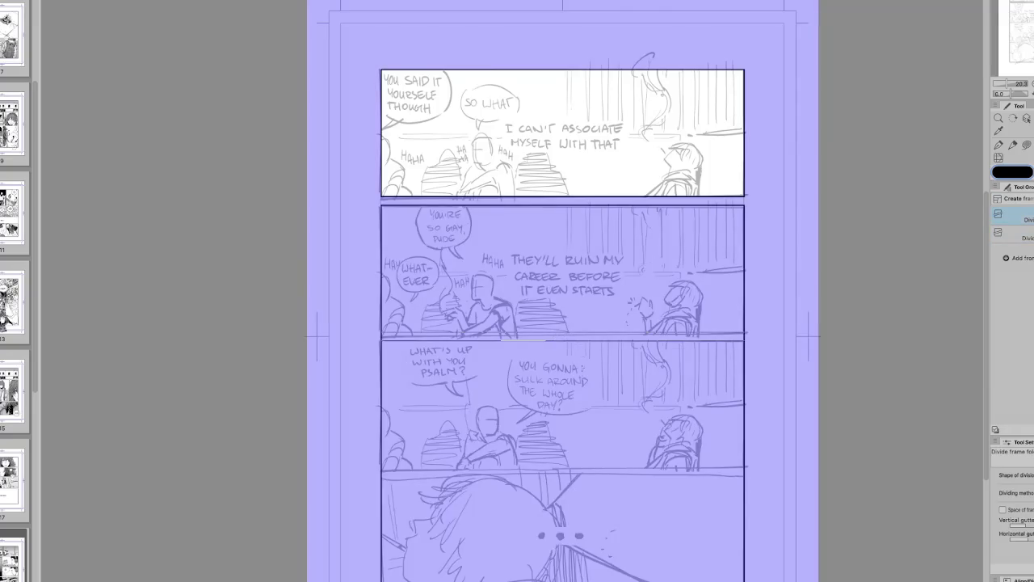
{"action": "left_click", "coordinate": [524, 338]}
{"action": "left_click", "coordinate": [558, 471]}
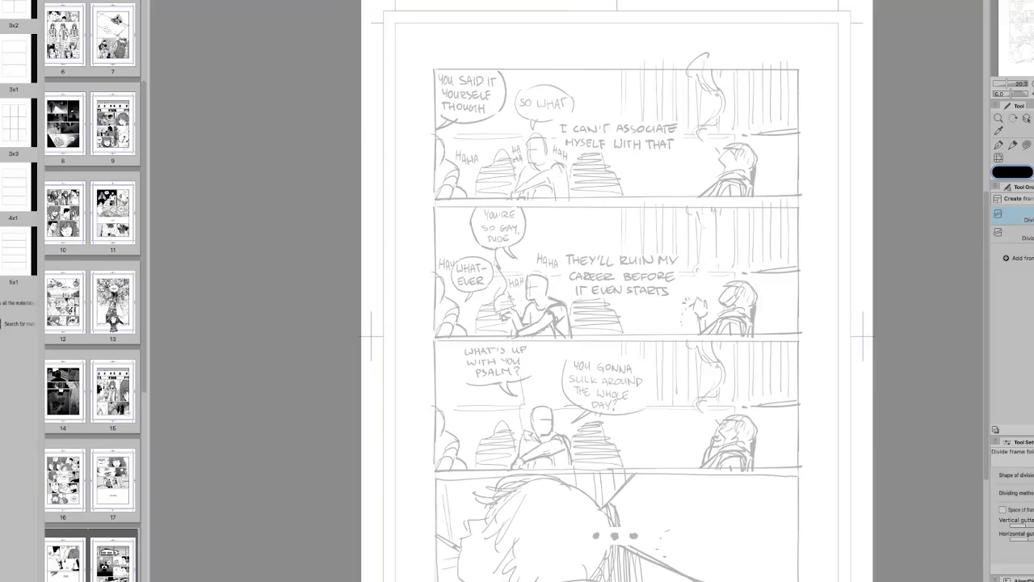
{"action": "left_click_drag", "start_coordinate": [16, 192], "coordinate": [729, 542]}
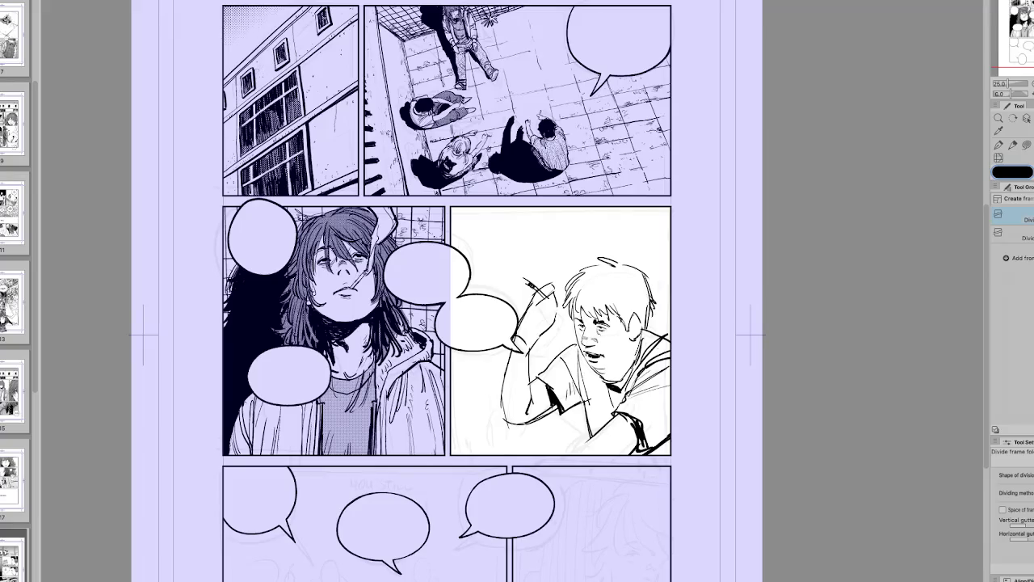
Step: Select the top panel frame with the Operation tool, deselecting and reselecting it
{"action": "key", "text": "o"}
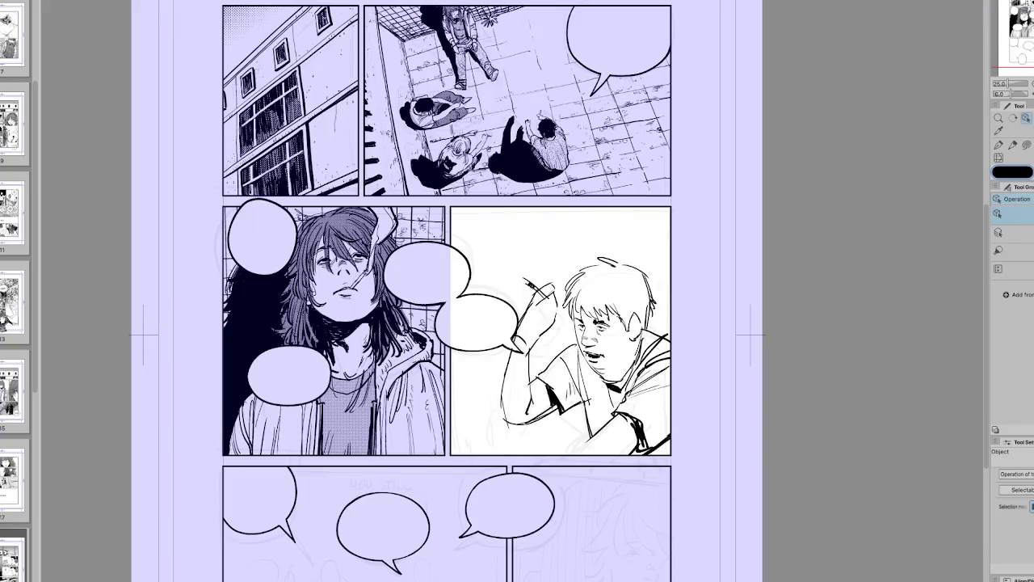
{"action": "scroll", "coordinate": [1014, 517], "scroll_direction": "down", "scroll_amount": 2}
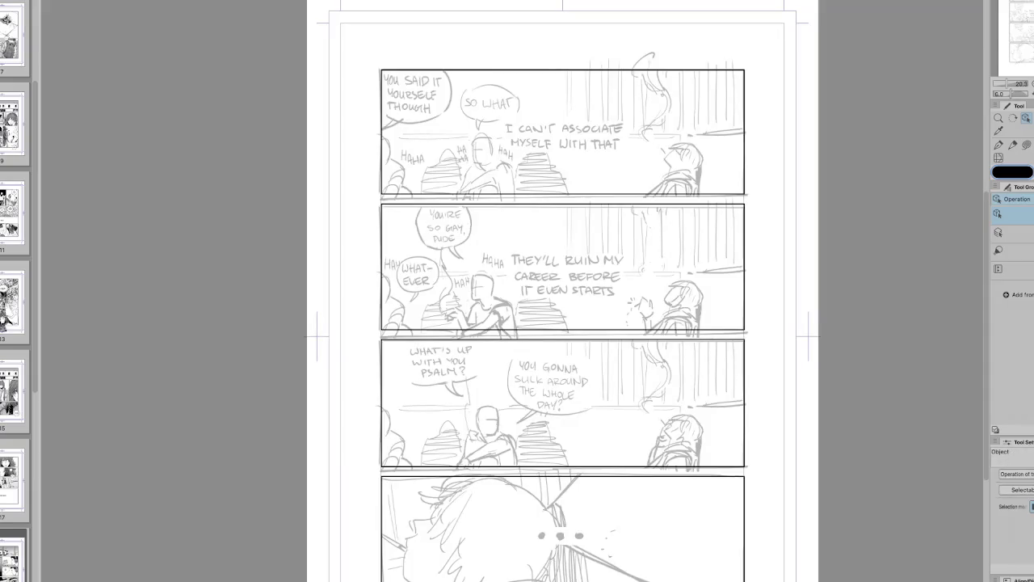
{"action": "left_click", "coordinate": [566, 130]}
{"action": "scroll", "coordinate": [1014, 509], "scroll_direction": "down", "scroll_amount": 2}
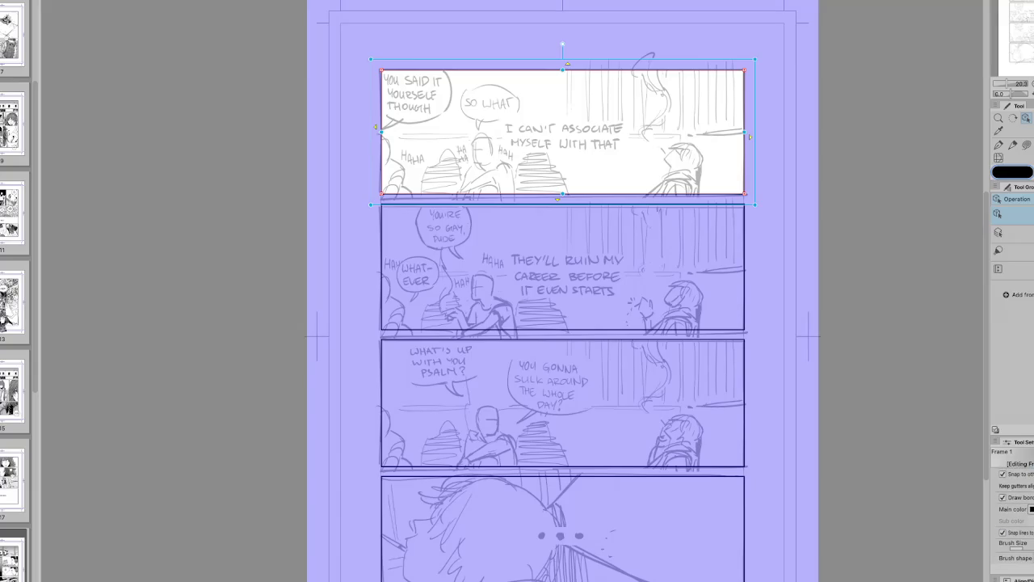
{"action": "key", "text": "ctrl+d"}
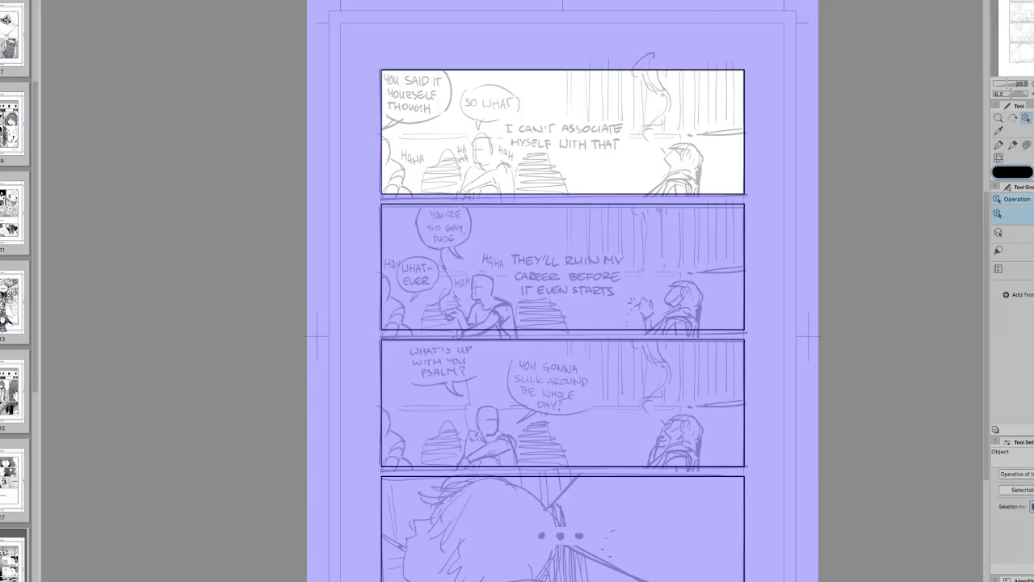
{"action": "key", "text": "ctrl+z"}
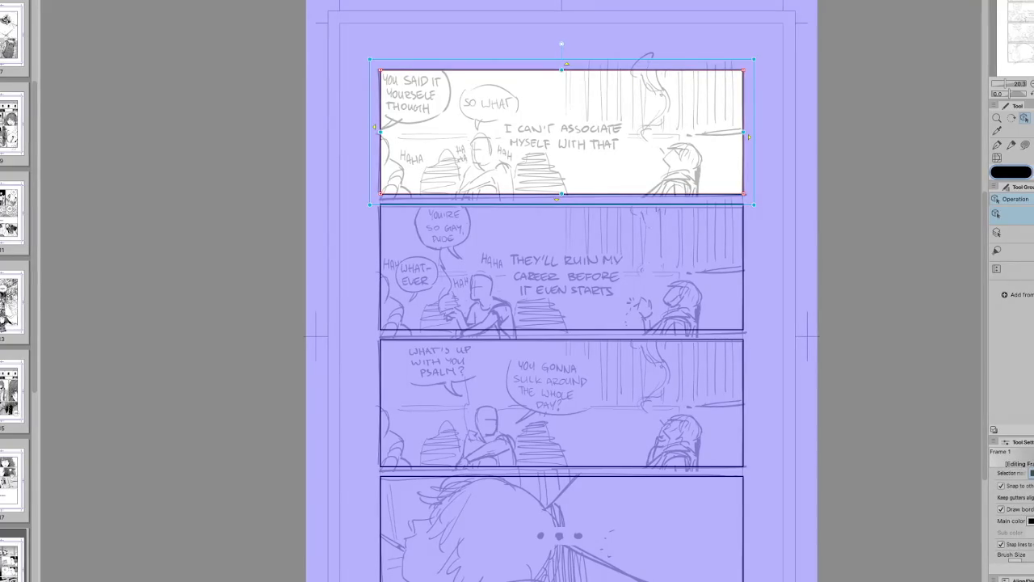
Step: Select the other three frames, toggle Selectable, and undo the added panel borders
{"action": "left_click", "coordinate": [562, 266]}
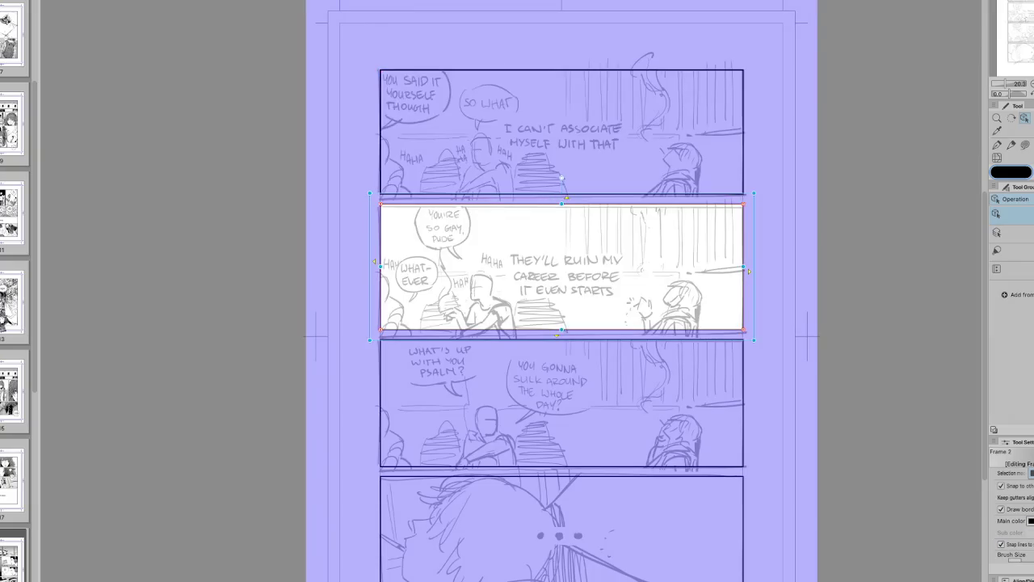
{"action": "left_click", "coordinate": [562, 404]}
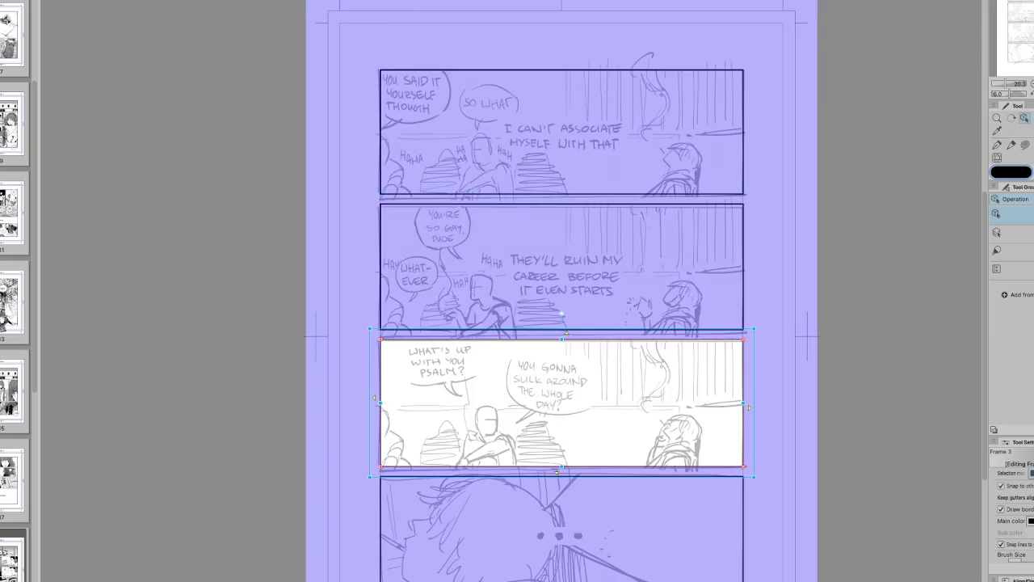
{"action": "left_click", "coordinate": [561, 526]}
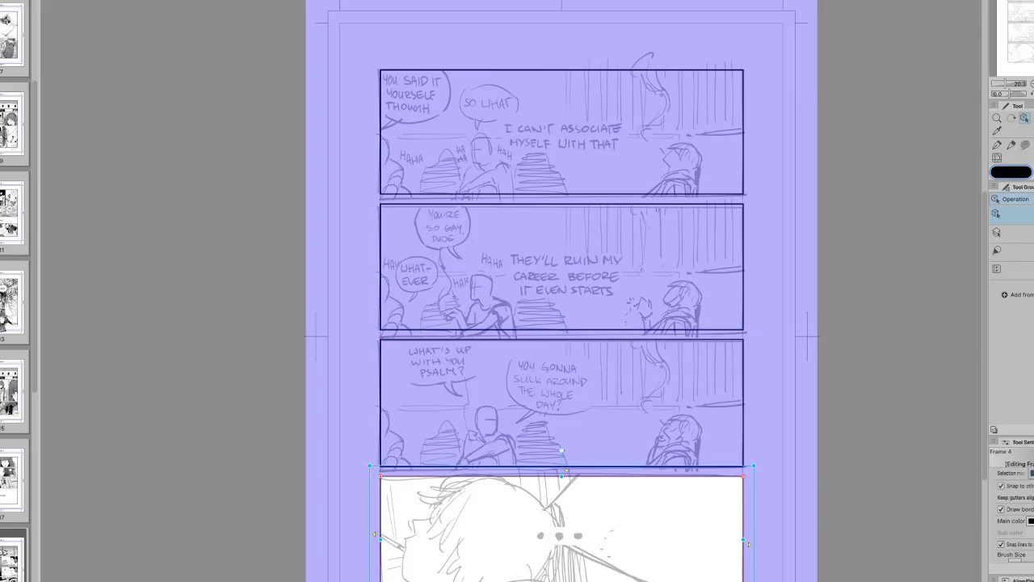
{"action": "key", "text": "Escape"}
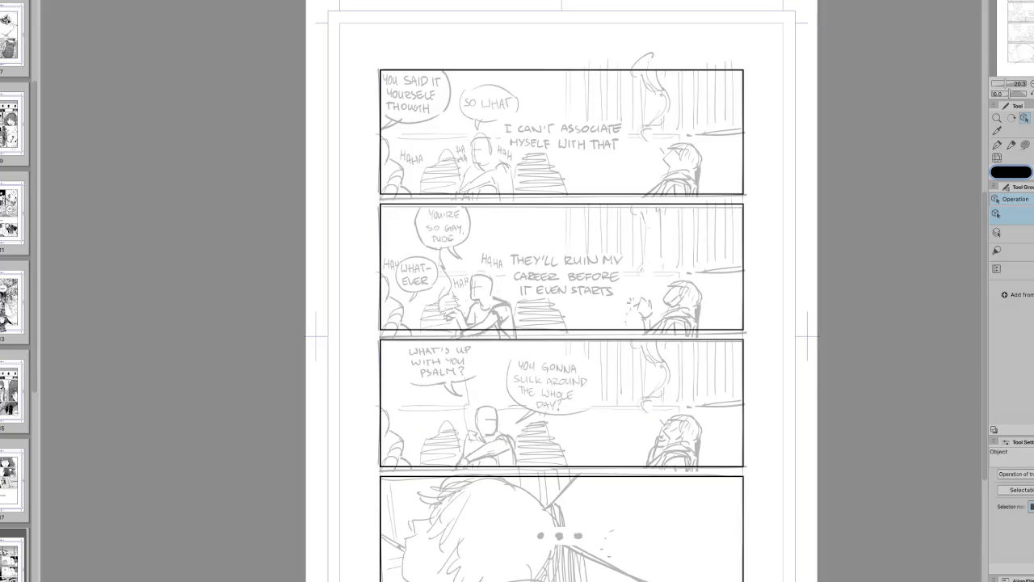
{"action": "key", "text": "h"}
{"action": "key", "text": "h"}
{"action": "left_click", "coordinate": [1021, 489]}
{"action": "key", "text": "ctrl+z"}
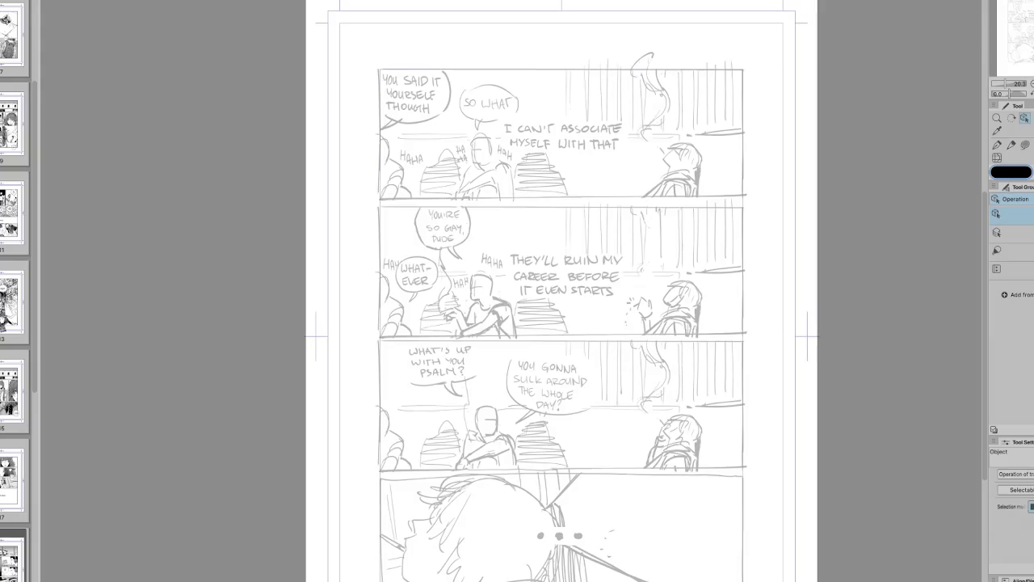
Step: Draw a rectangular frame around the sketched panels and divide it at its three gutters
{"action": "key", "text": "u"}
{"action": "left_click", "coordinate": [1026, 199]}
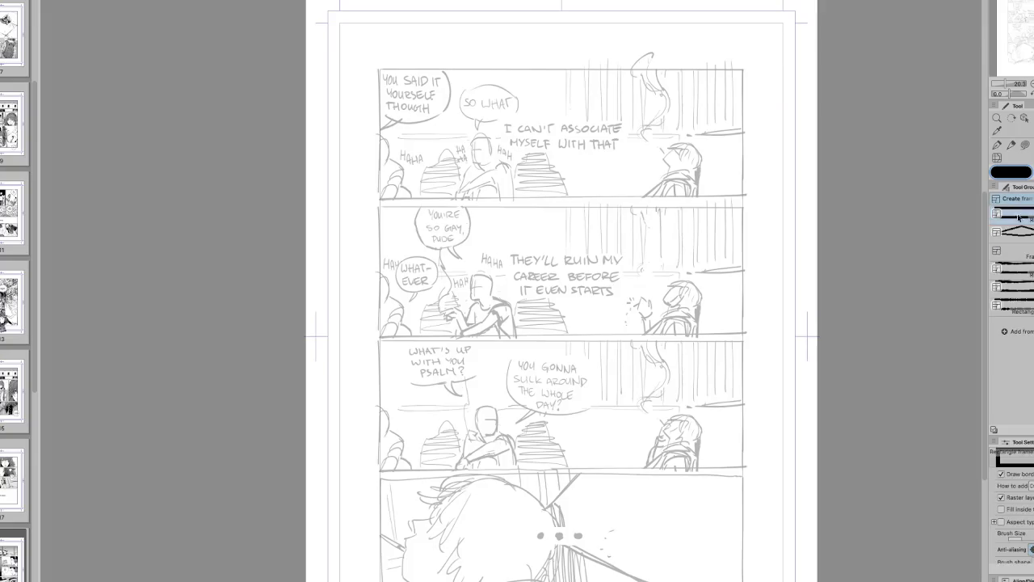
{"action": "left_click_drag", "start_coordinate": [378, 70], "coordinate": [742, 580]}
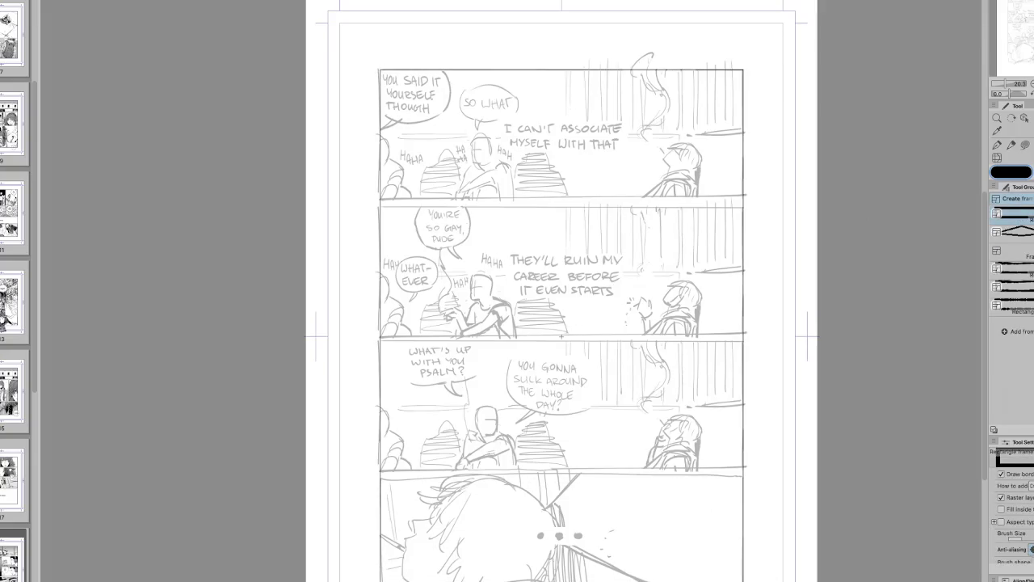
{"action": "key", "text": "u"}
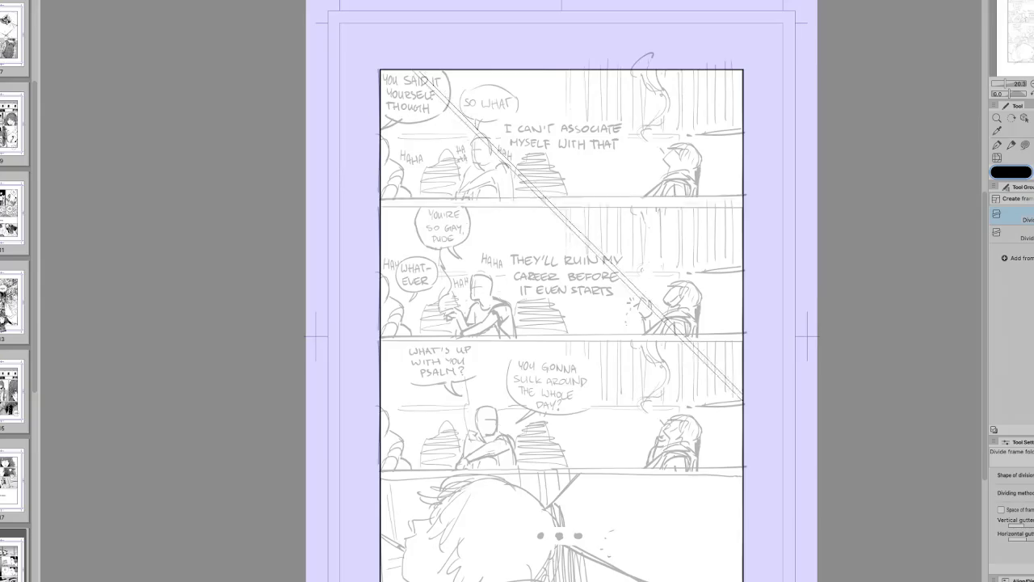
{"action": "left_click", "coordinate": [566, 202]}
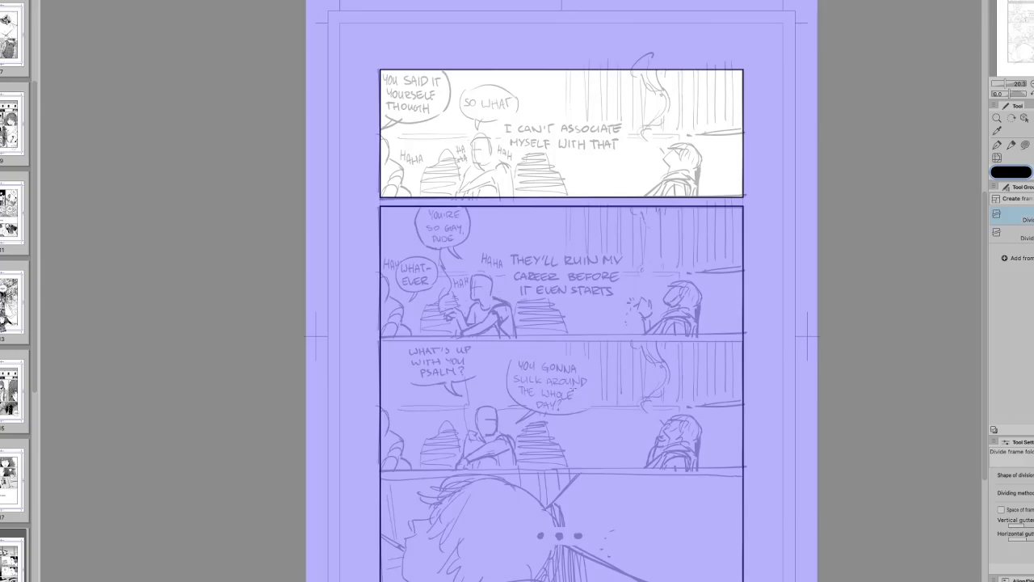
{"action": "left_click", "coordinate": [556, 336]}
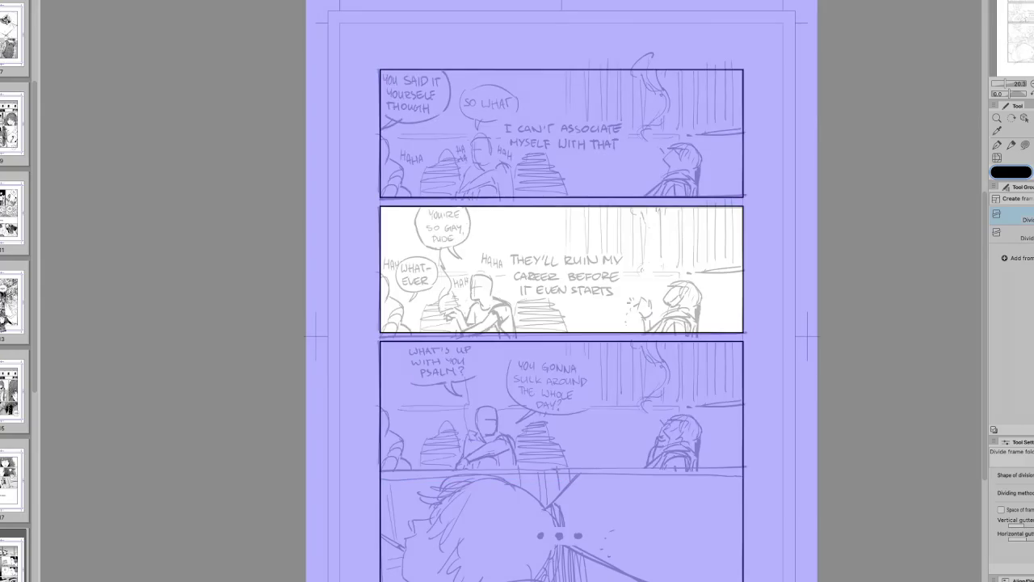
{"action": "left_click", "coordinate": [557, 470]}
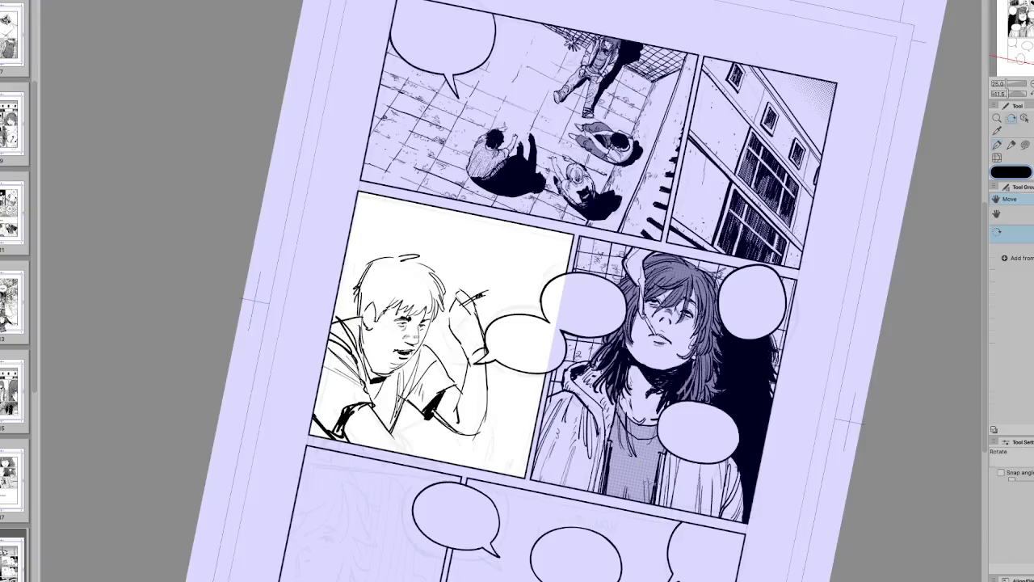
Step: Touch up the boy's arm with small ink strokes and erase stray arm lines
{"action": "key", "text": "p"}
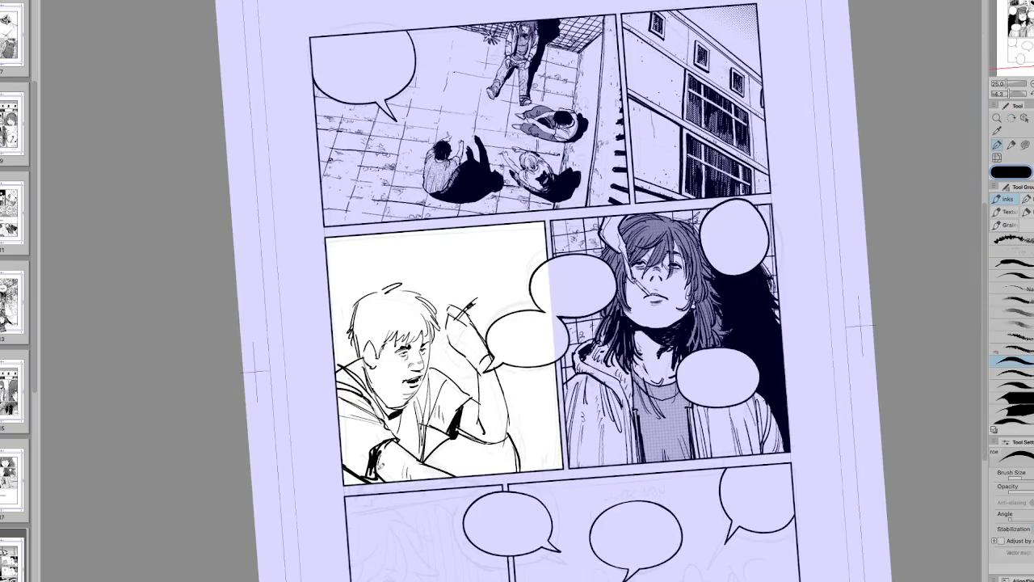
{"action": "left_click_drag", "start_coordinate": [376, 438], "coordinate": [391, 465]}
{"action": "key", "text": "h"}
{"action": "key", "text": "e"}
{"action": "mouse_move", "coordinate": [623, 417]}
{"action": "left_mouse_down"}
{"action": "mouse_move", "coordinate": [659, 465]}
{"action": "mouse_move", "coordinate": [657, 487]}
{"action": "mouse_move", "coordinate": [691, 485]}
{"action": "mouse_move", "coordinate": [695, 448]}
{"action": "left_mouse_up"}
{"action": "key", "text": "p"}
{"action": "key", "text": "e"}
{"action": "key", "text": "p"}
{"action": "key", "text": "e"}
{"action": "key", "text": "p"}
Step: Straighten the view, add small strokes on the arm and torso, and start transforming the boy
{"action": "key", "text": "ctrl+@"}
{"action": "left_click_drag", "start_coordinate": [566, 364], "coordinate": [575, 380]}
{"action": "mouse_move", "coordinate": [621, 459]}
{"action": "left_mouse_down"}
{"action": "mouse_move", "coordinate": [627, 469]}
{"action": "mouse_move", "coordinate": [616, 470]}
{"action": "left_mouse_up"}
{"action": "key", "text": "h"}
{"action": "key", "text": "h"}
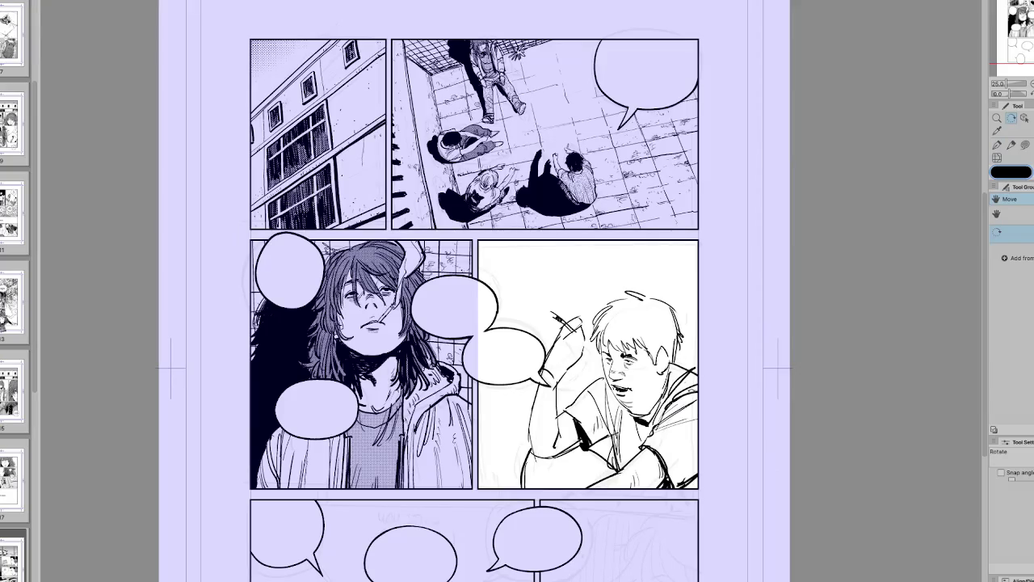
{"action": "key", "text": "ctrl+t"}
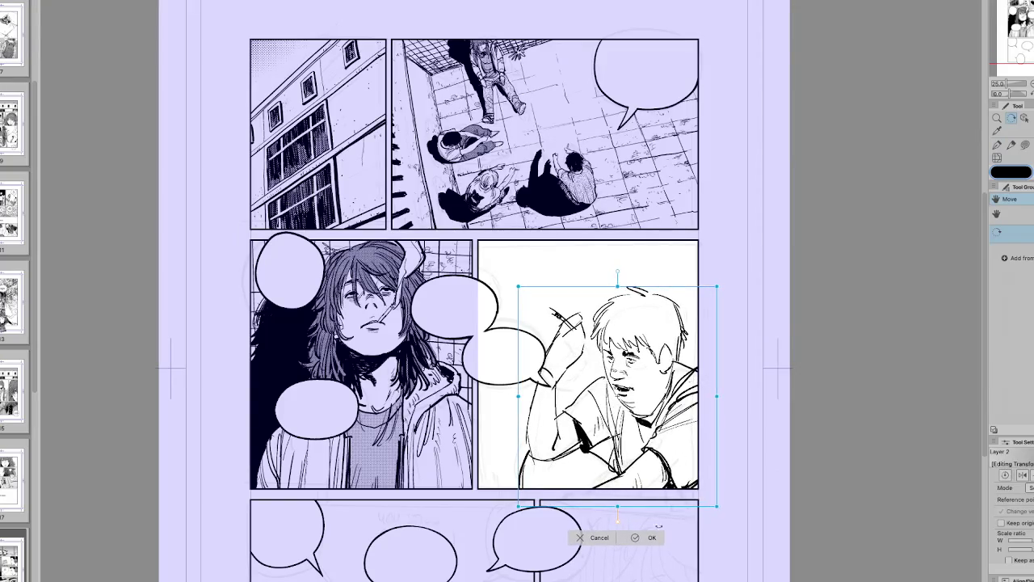
Step: Commit the enlarged boy drawing and flip the view several times to check proportions
{"action": "left_click", "coordinate": [649, 540]}
{"action": "key", "text": "h"}
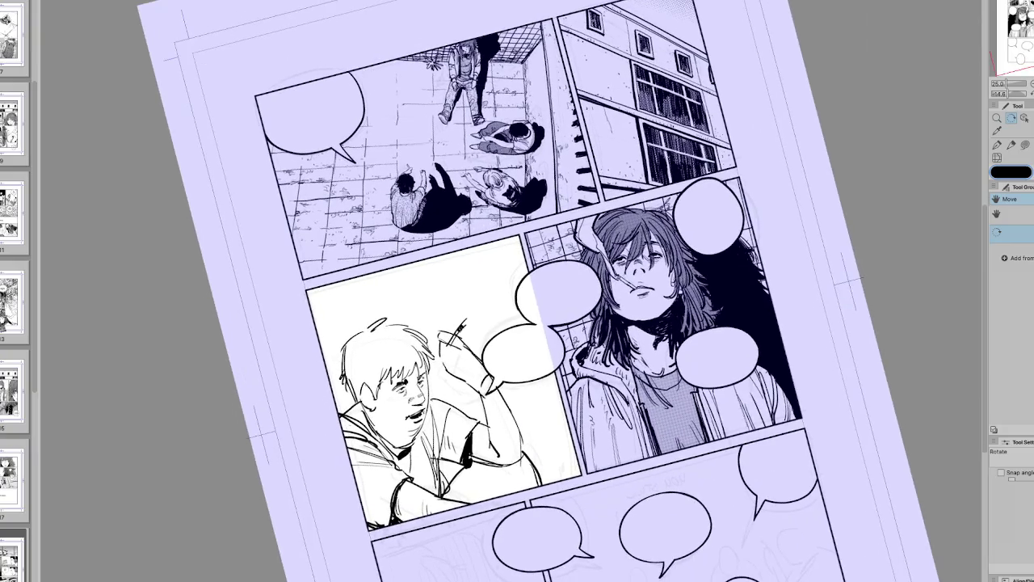
{"action": "key", "text": "p"}
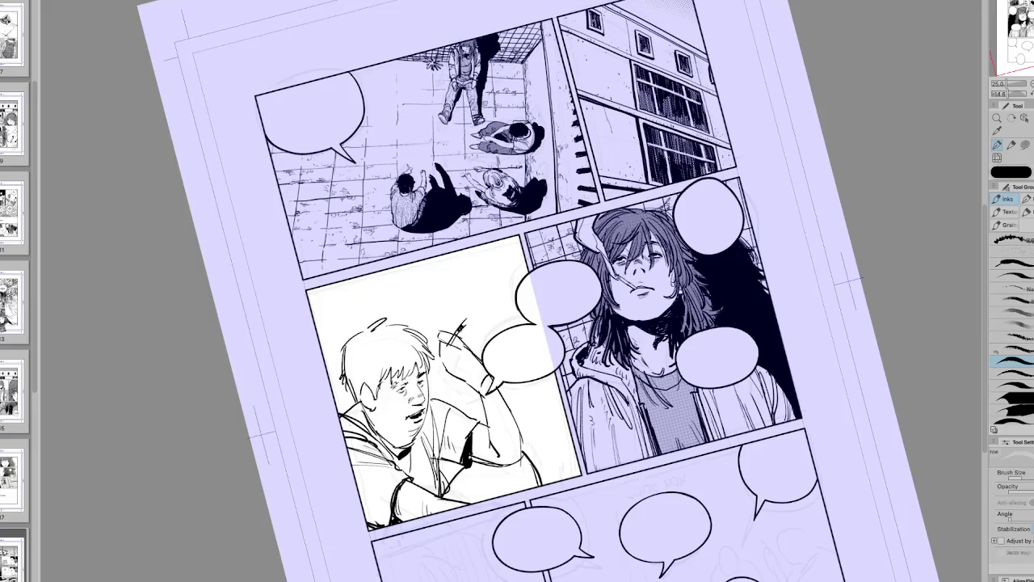
{"action": "key", "text": "h"}
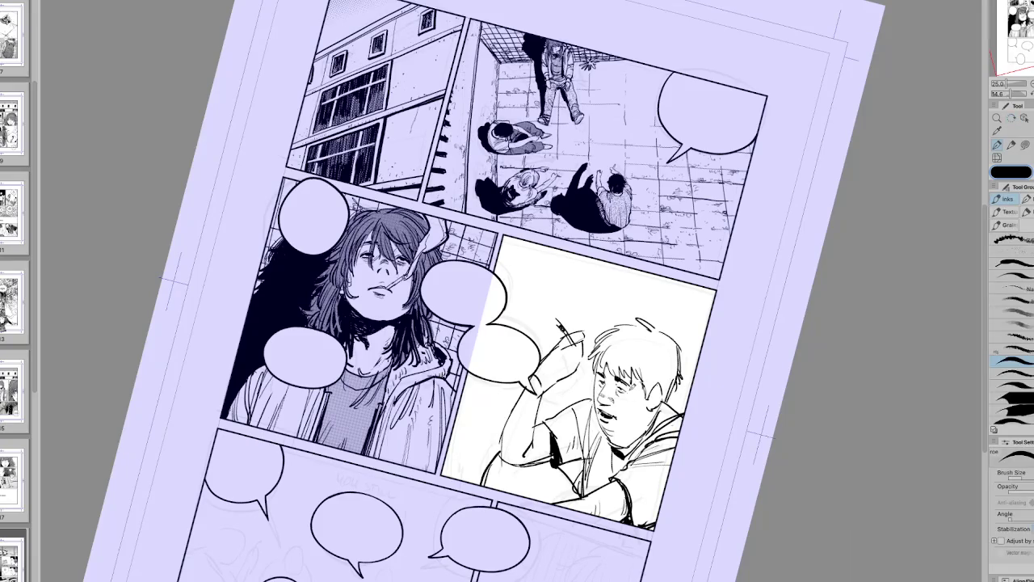
{"action": "key", "text": "h"}
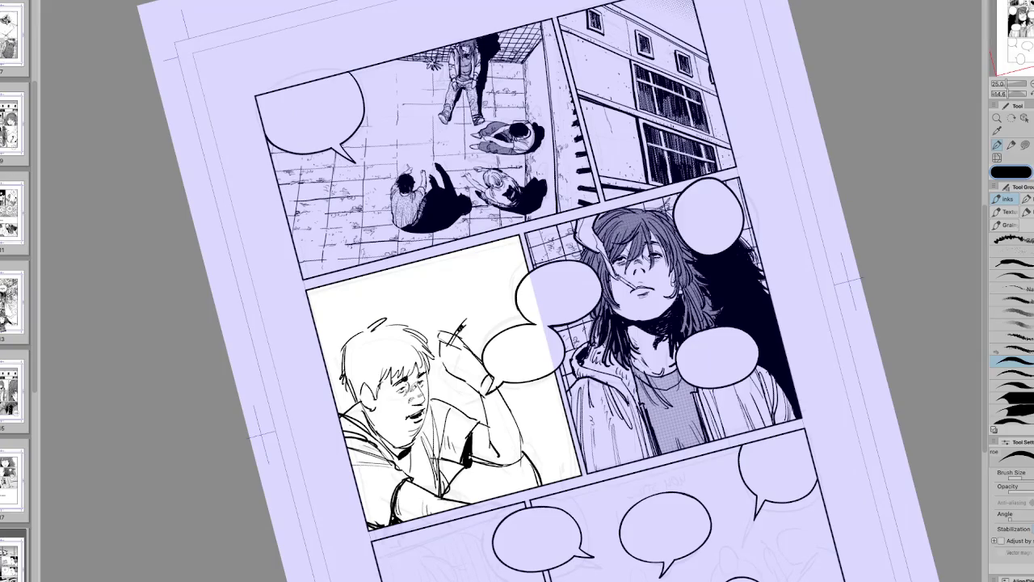
{"action": "key", "text": "h"}
{"action": "key", "text": "minus"}
{"action": "key", "text": "minus"}
{"action": "key", "text": "minus"}
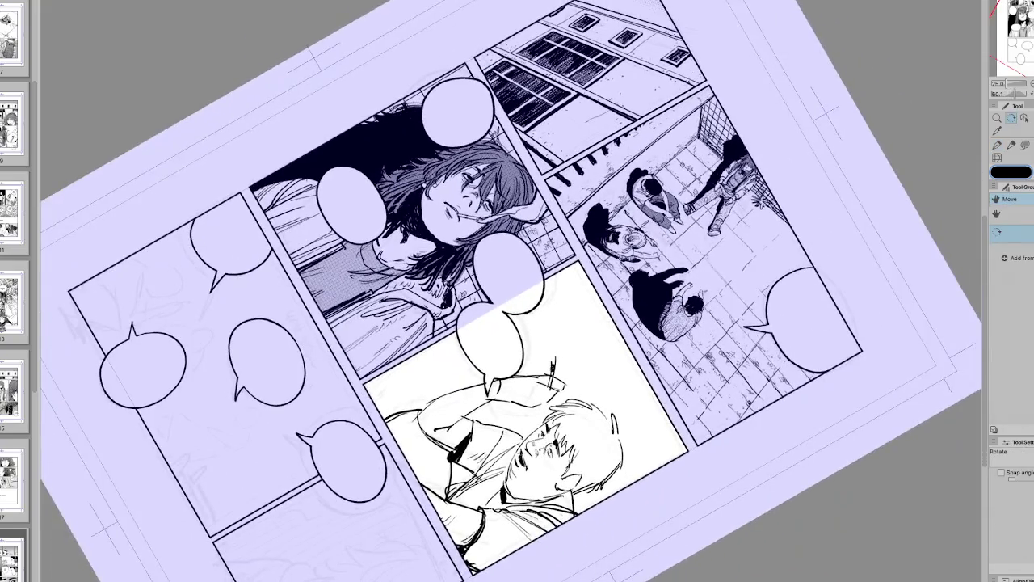
{"action": "key", "text": "h"}
{"action": "key", "text": "h"}
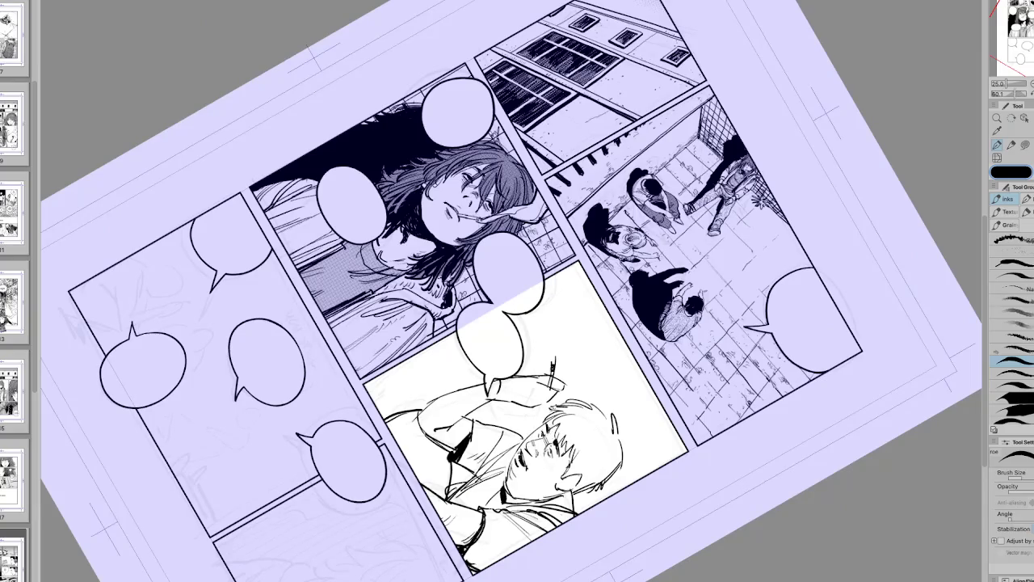
{"action": "key", "text": "ctrl+0"}
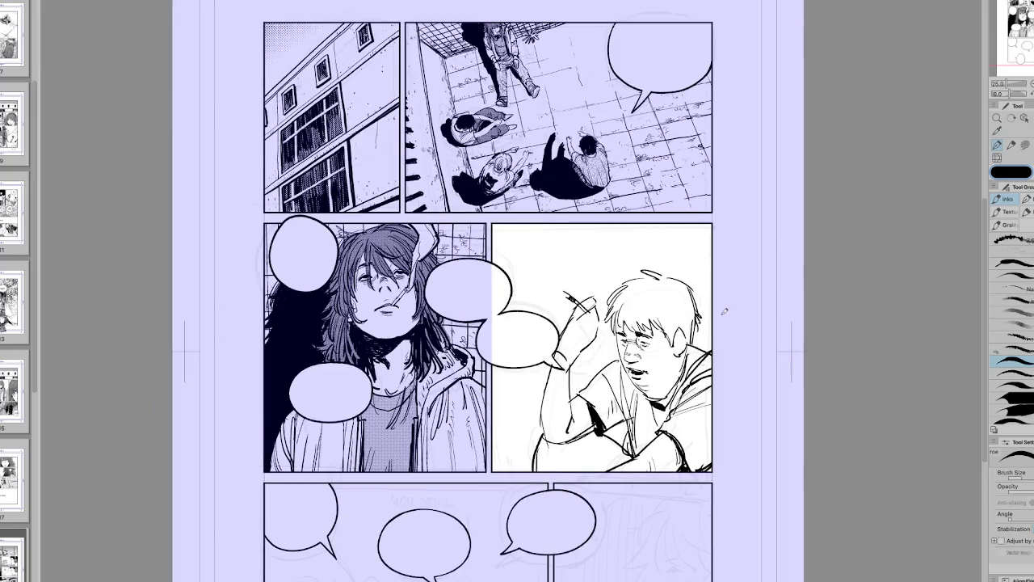
Step: Ink new hair strokes on the boy's head
{"action": "key", "text": "r"}
{"action": "left_click_drag", "start_coordinate": [517, 242], "coordinate": [565, 291]}
{"action": "mouse_move", "coordinate": [380, 370]}
{"action": "left_mouse_down"}
{"action": "mouse_move", "coordinate": [345, 420]}
{"action": "mouse_move", "coordinate": [353, 446]}
{"action": "left_mouse_up"}
{"action": "left_click_drag", "start_coordinate": [517, 242], "coordinate": [484, 291]}
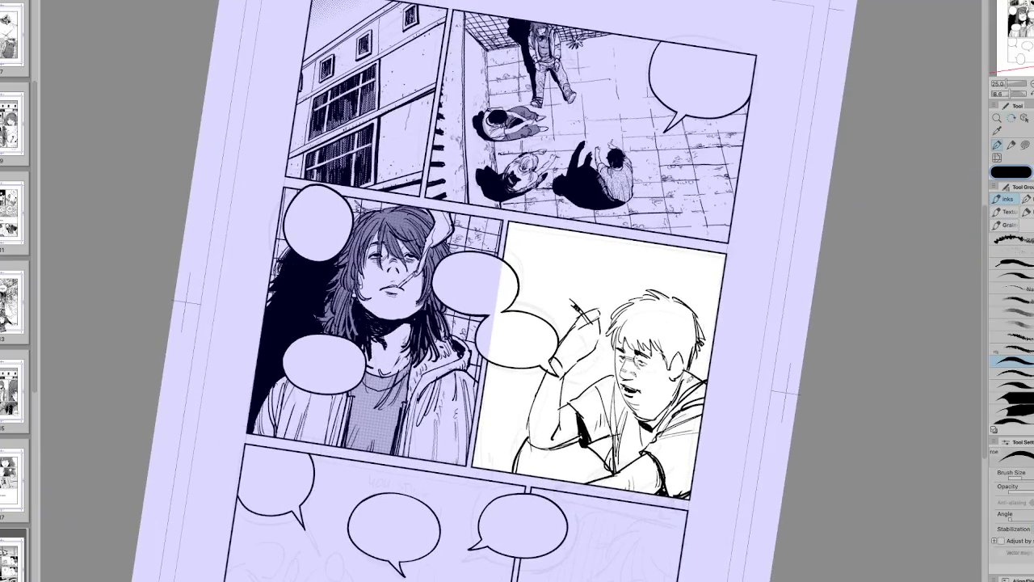
Step: Ink a line along the boy's ear and the contour of his face
{"action": "key", "text": "ctrl+0"}
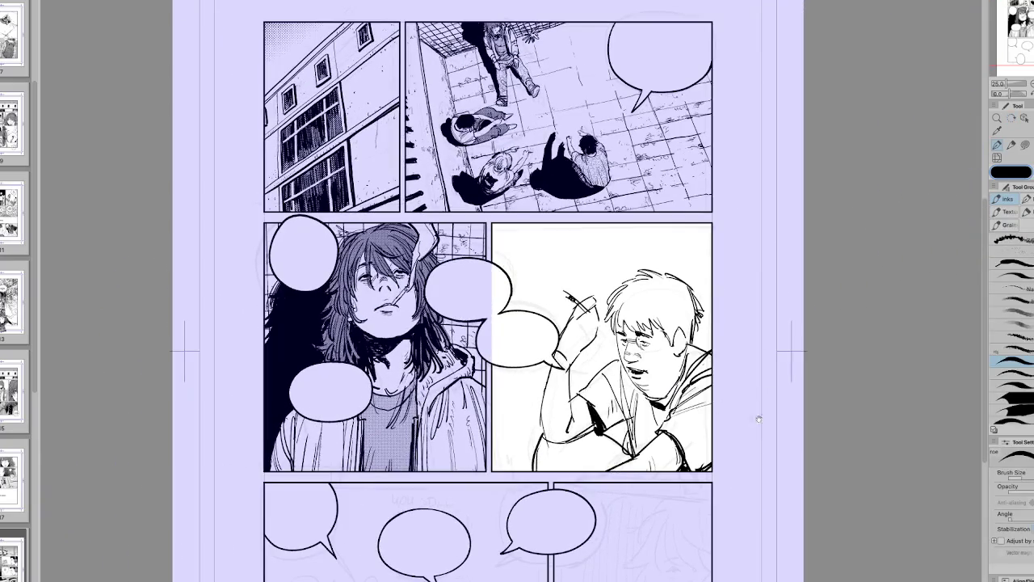
{"action": "left_click_drag", "start_coordinate": [767, 411], "coordinate": [715, 467]}
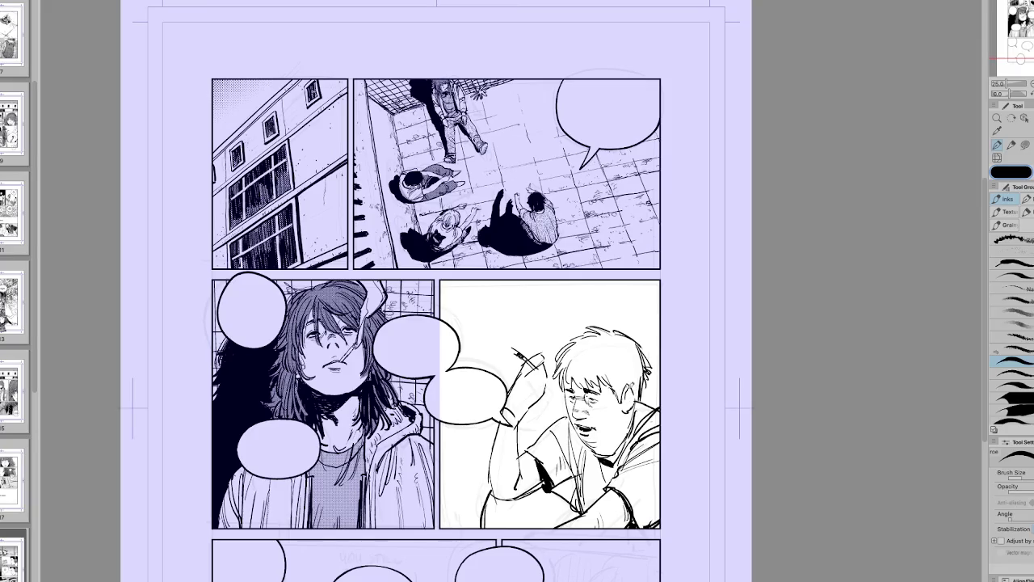
{"action": "left_click_drag", "start_coordinate": [629, 389], "coordinate": [632, 406]}
{"action": "key", "text": "h"}
{"action": "key", "text": "h"}
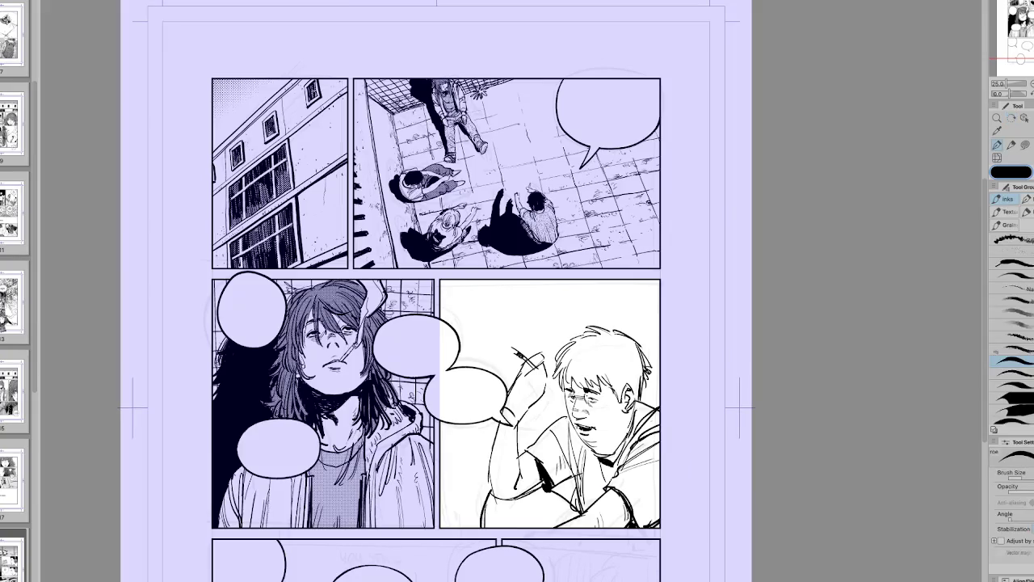
{"action": "left_click_drag", "start_coordinate": [570, 399], "coordinate": [565, 366]}
Step: Undo the latest strokes, zoom in, and ink the boy's cheek and jaw line
{"action": "key", "text": "ctrl+z"}
{"action": "key", "text": "ctrl+z"}
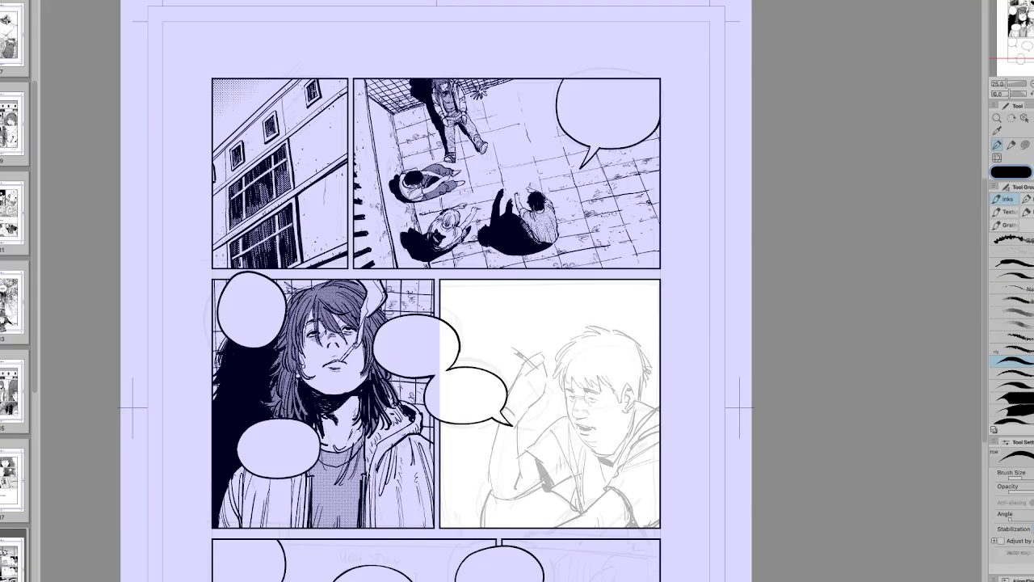
{"action": "key", "text": "ctrl+y"}
{"action": "key", "text": "ctrl+y"}
{"action": "mouse_move", "coordinate": [737, 533]}
{"action": "left_mouse_down"}
{"action": "mouse_move", "coordinate": [872, 408]}
{"action": "mouse_move", "coordinate": [743, 520]}
{"action": "left_mouse_up"}
{"action": "key", "text": "ctrl+z"}
{"action": "key", "text": "ctrl+z"}
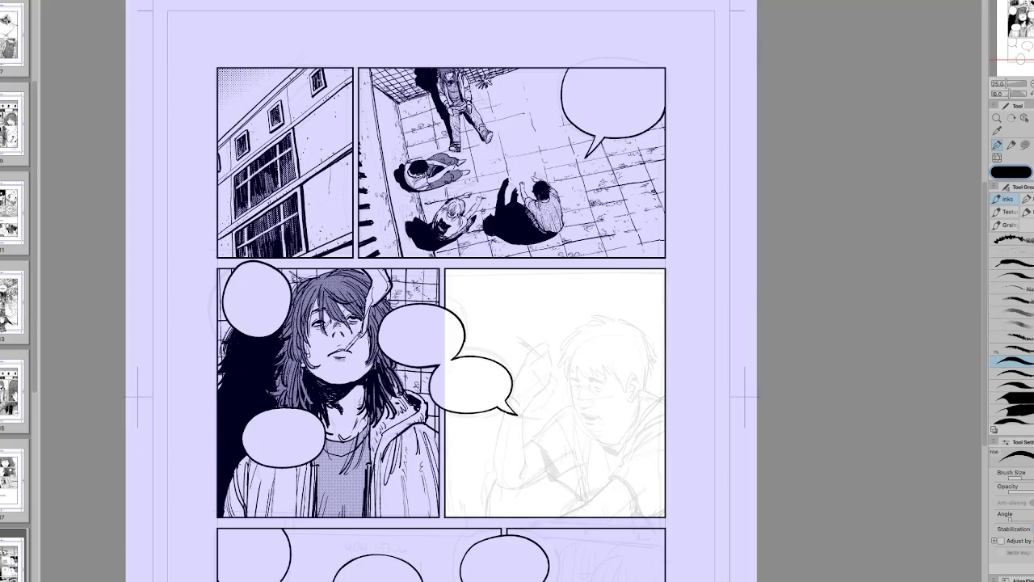
{"action": "scroll", "coordinate": [544, 378], "scroll_direction": "up", "scroll_amount": 2}
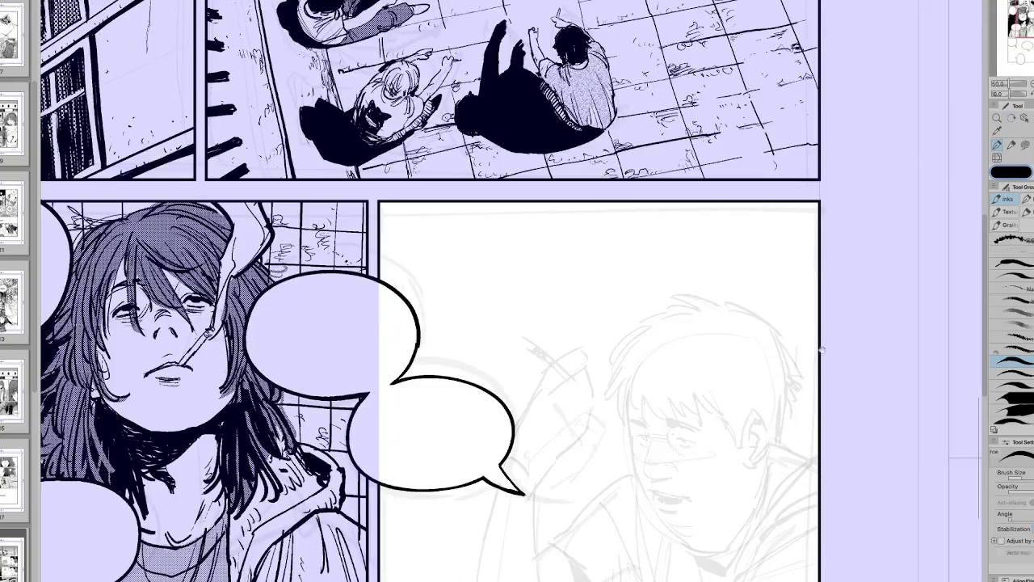
{"action": "mouse_move", "coordinate": [600, 391]}
{"action": "left_mouse_down"}
{"action": "mouse_move", "coordinate": [623, 467]}
{"action": "mouse_move", "coordinate": [630, 419]}
{"action": "left_mouse_up"}
Step: Ink the boy's chin, the jawline from ear past chin, and a neck line
{"action": "key", "text": "r"}
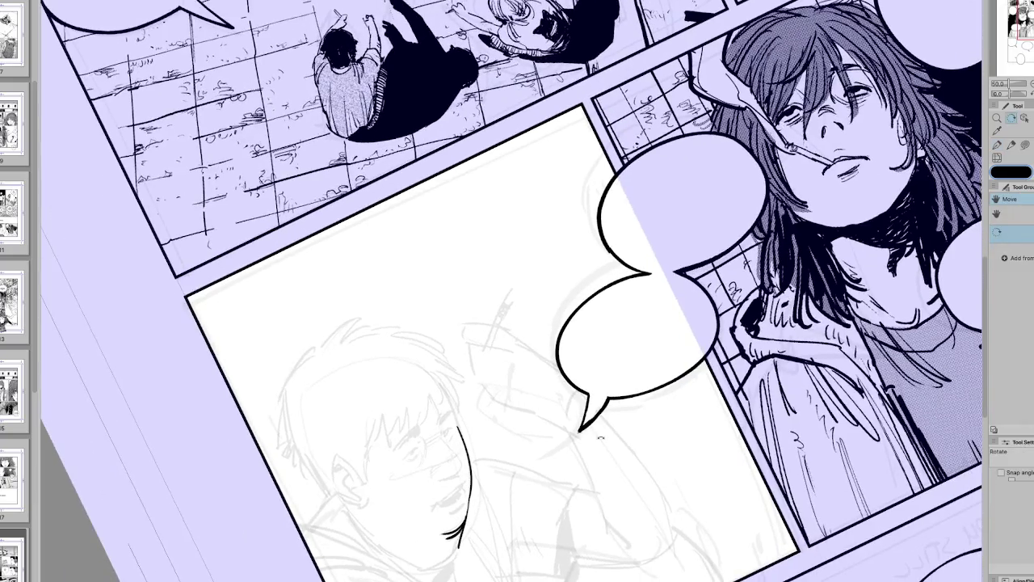
{"action": "key", "text": "p"}
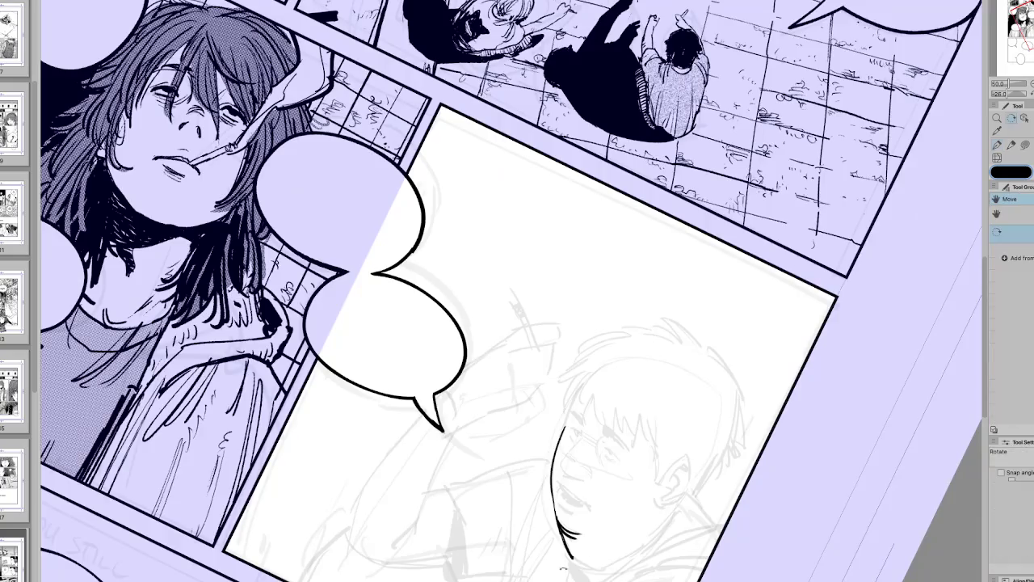
{"action": "mouse_move", "coordinate": [465, 527]}
{"action": "left_mouse_down"}
{"action": "mouse_move", "coordinate": [658, 517]}
{"action": "mouse_move", "coordinate": [700, 502]}
{"action": "mouse_move", "coordinate": [669, 526]}
{"action": "mouse_move", "coordinate": [706, 494]}
{"action": "mouse_move", "coordinate": [735, 429]}
{"action": "mouse_move", "coordinate": [731, 441]}
{"action": "left_mouse_up"}
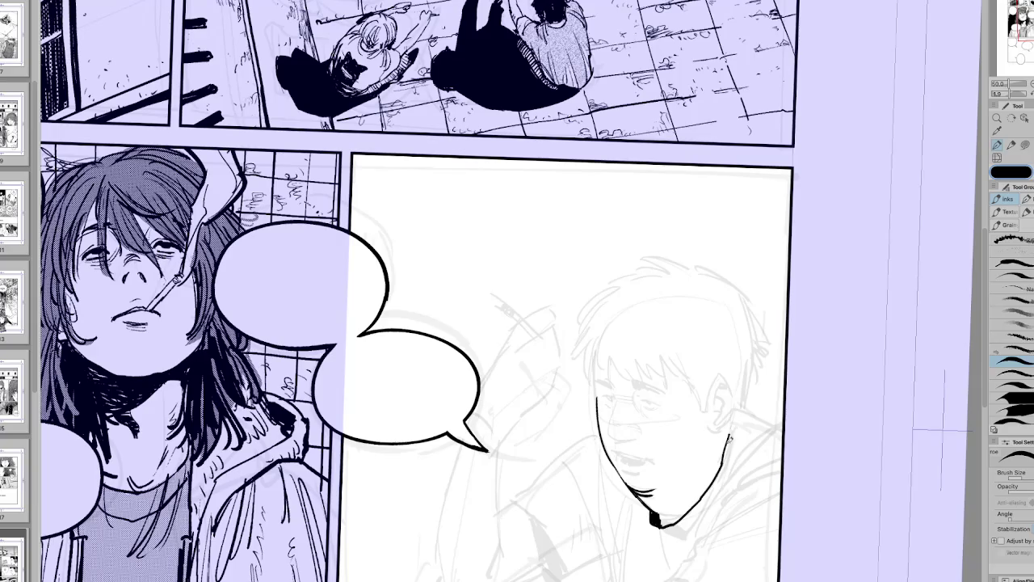
{"action": "mouse_move", "coordinate": [733, 420]}
{"action": "left_mouse_down"}
{"action": "mouse_move", "coordinate": [727, 465]}
{"action": "mouse_move", "coordinate": [687, 529]}
{"action": "mouse_move", "coordinate": [650, 548]}
{"action": "left_mouse_up"}
{"action": "left_click_drag", "start_coordinate": [651, 505], "coordinate": [656, 554]}
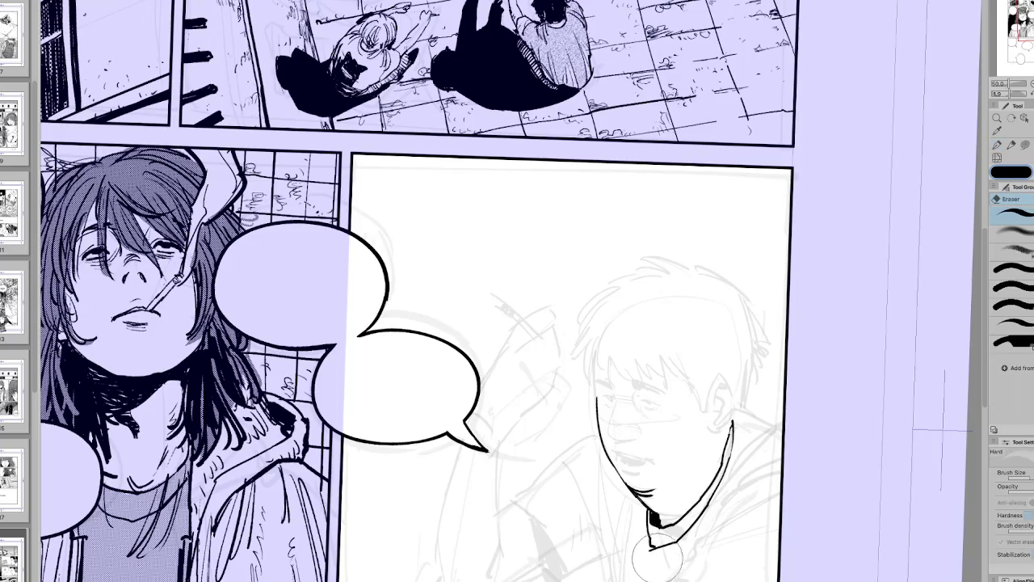
Step: Extend the neck line, ink the left side of face and neck, and mark the brow
{"action": "key", "text": "h"}
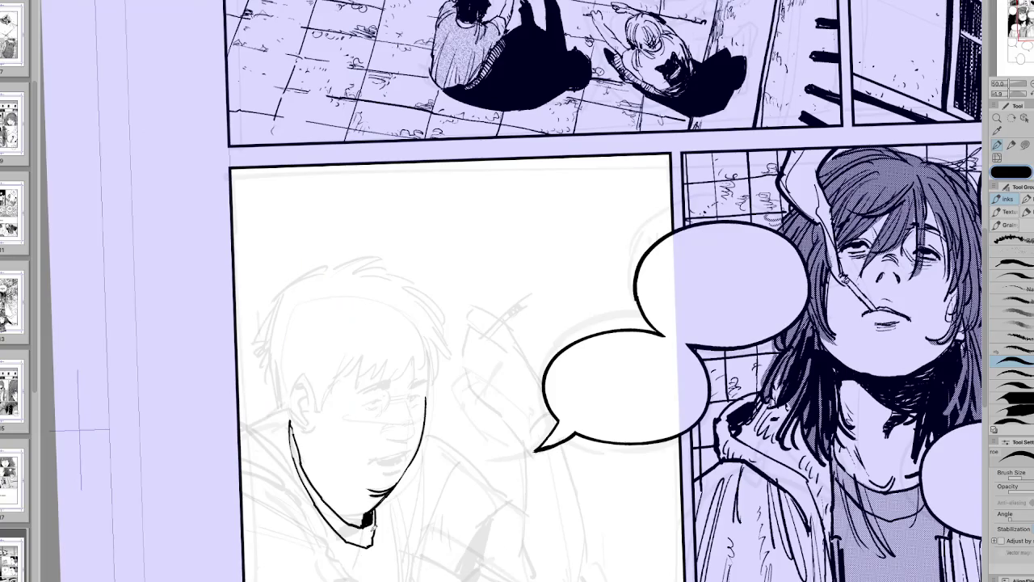
{"action": "left_click_drag", "start_coordinate": [382, 504], "coordinate": [371, 578]}
{"action": "key", "text": "h"}
{"action": "mouse_move", "coordinate": [594, 451]}
{"action": "left_mouse_down"}
{"action": "mouse_move", "coordinate": [611, 549]}
{"action": "mouse_move", "coordinate": [602, 453]}
{"action": "left_mouse_up"}
{"action": "key", "text": "h"}
{"action": "key", "text": "h"}
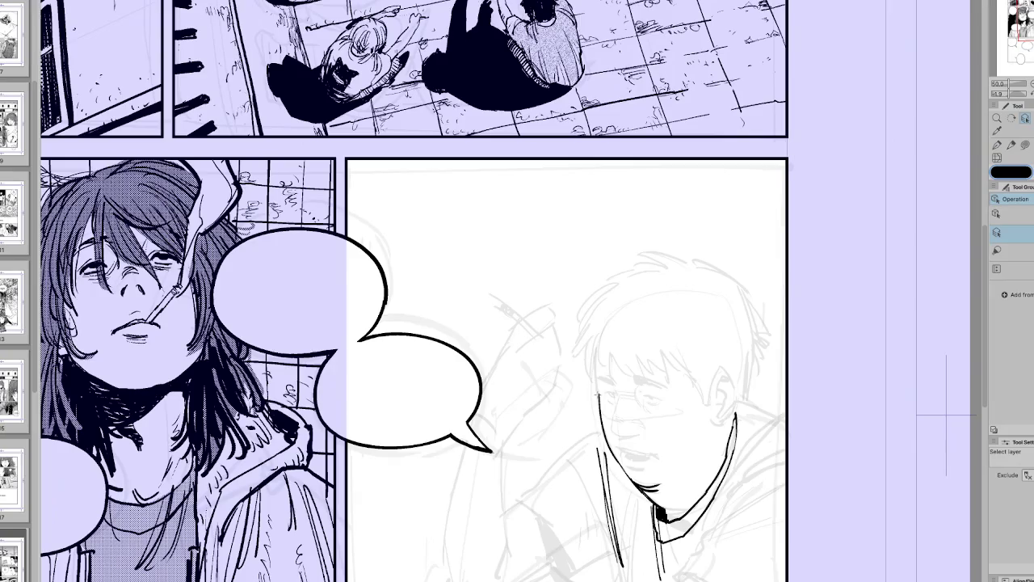
{"action": "mouse_move", "coordinate": [637, 379]}
{"action": "left_mouse_down"}
{"action": "mouse_move", "coordinate": [661, 383]}
{"action": "mouse_move", "coordinate": [656, 396]}
{"action": "left_mouse_up"}
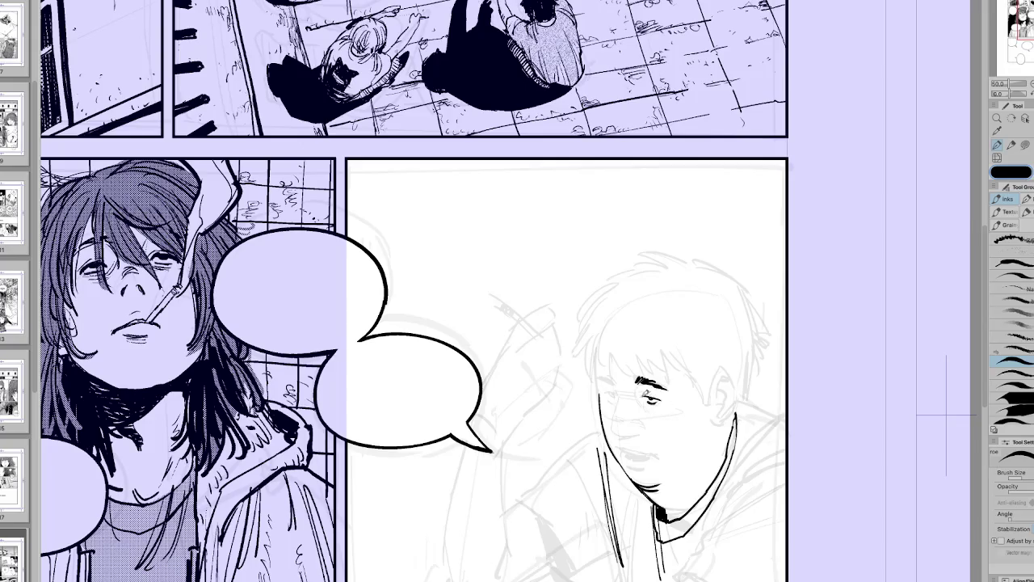
Step: Ink the boy's eyebrow, eye and the underside of his nose
{"action": "key", "text": "h"}
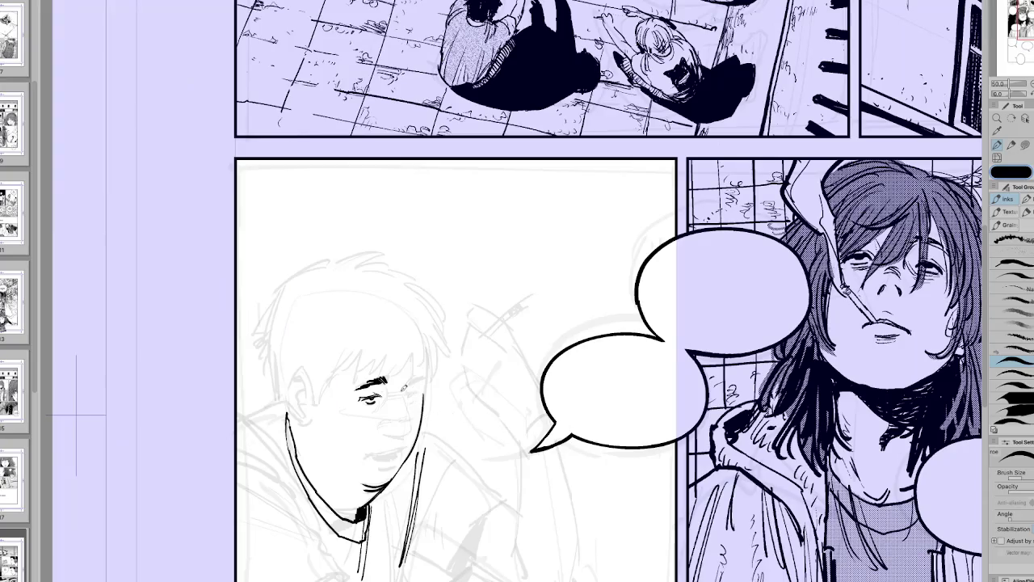
{"action": "mouse_move", "coordinate": [407, 381]}
{"action": "left_mouse_down"}
{"action": "mouse_move", "coordinate": [433, 374]}
{"action": "mouse_move", "coordinate": [418, 388]}
{"action": "left_mouse_up"}
{"action": "key", "text": "h"}
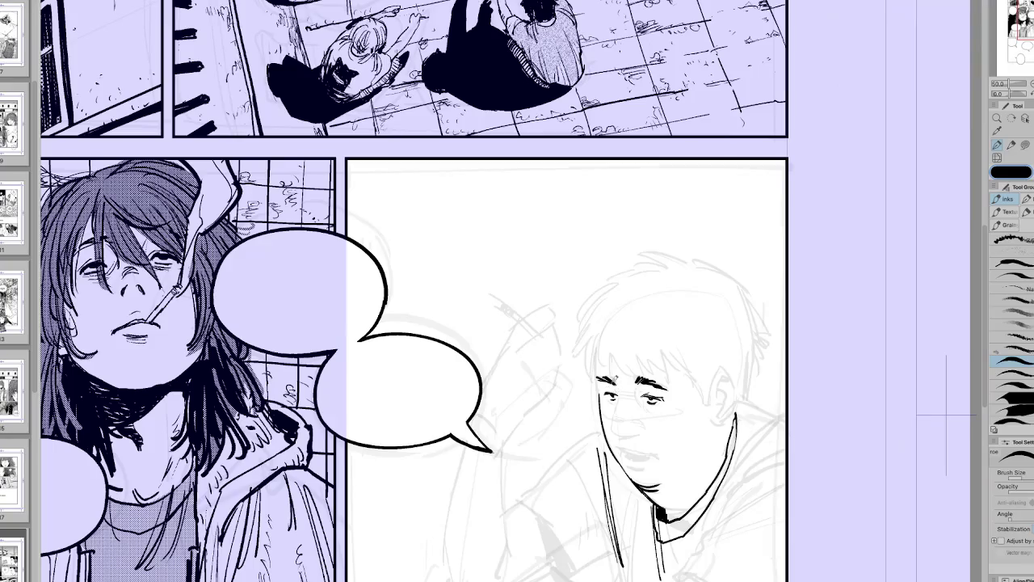
{"action": "left_click_drag", "start_coordinate": [619, 405], "coordinate": [617, 433]}
{"action": "key", "text": "ctrl+z"}
{"action": "left_click_drag", "start_coordinate": [620, 433], "coordinate": [649, 426]}
Step: Rotate the view about 30 degrees and back, then darken the boy's eyelid line
{"action": "key", "text": "minus"}
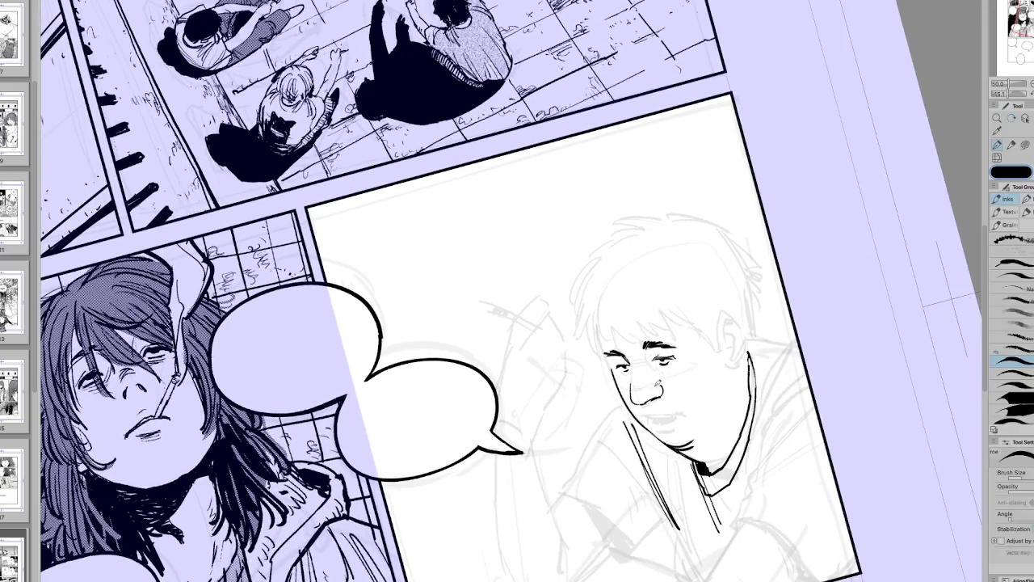
{"action": "mouse_move", "coordinate": [667, 389]}
{"action": "left_mouse_down"}
{"action": "mouse_move", "coordinate": [471, 457]}
{"action": "mouse_move", "coordinate": [619, 401]}
{"action": "left_mouse_up"}
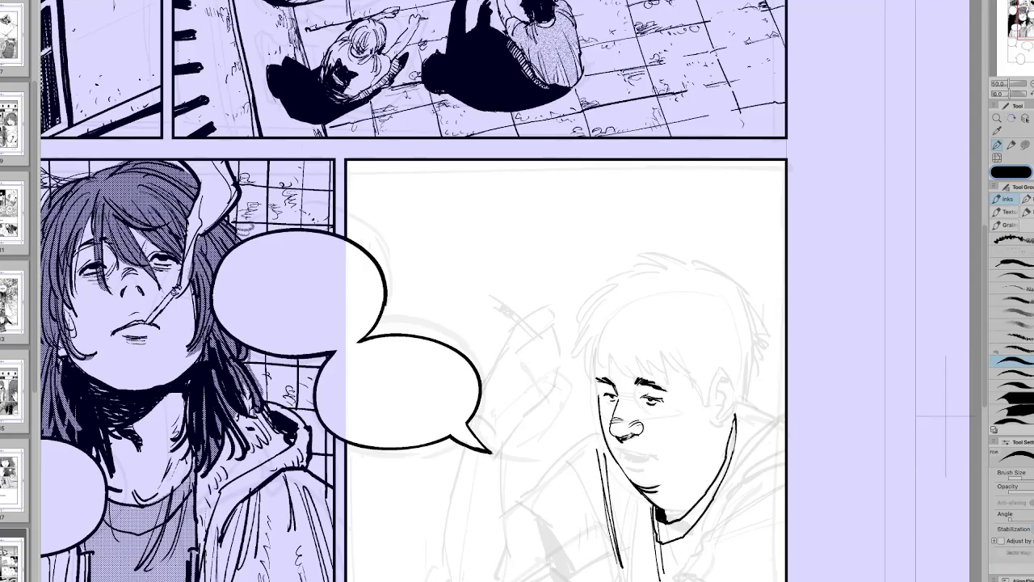
{"action": "key", "text": "r"}
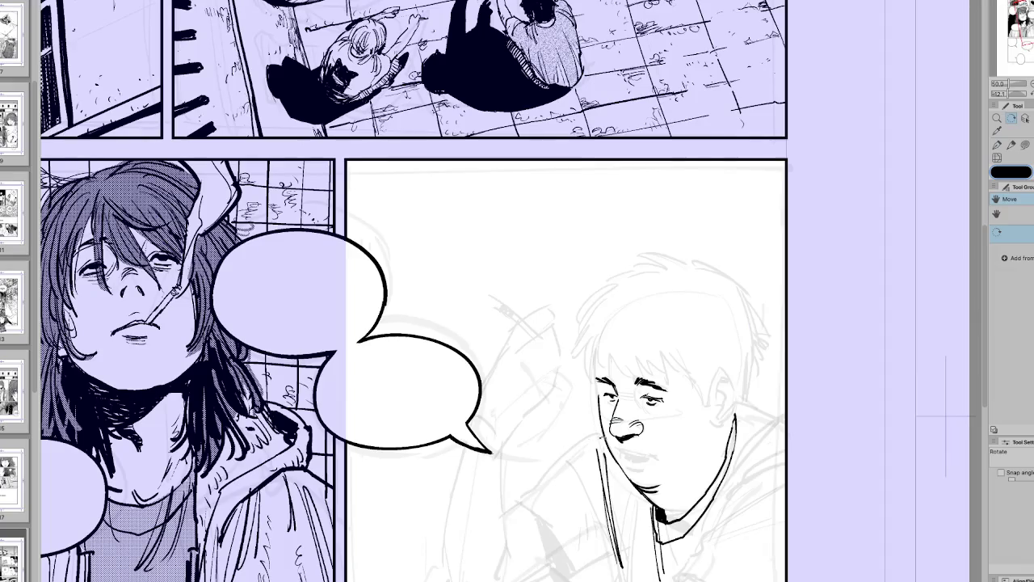
{"action": "key", "text": "p"}
{"action": "left_click_drag", "start_coordinate": [636, 394], "coordinate": [648, 396]}
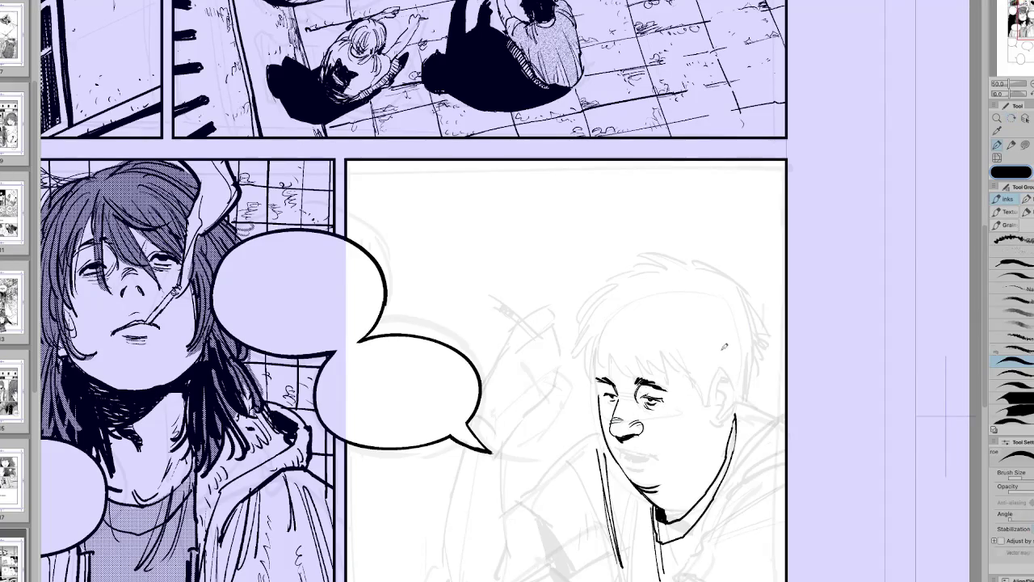
{"action": "left_click_drag", "start_coordinate": [683, 478], "coordinate": [676, 440]}
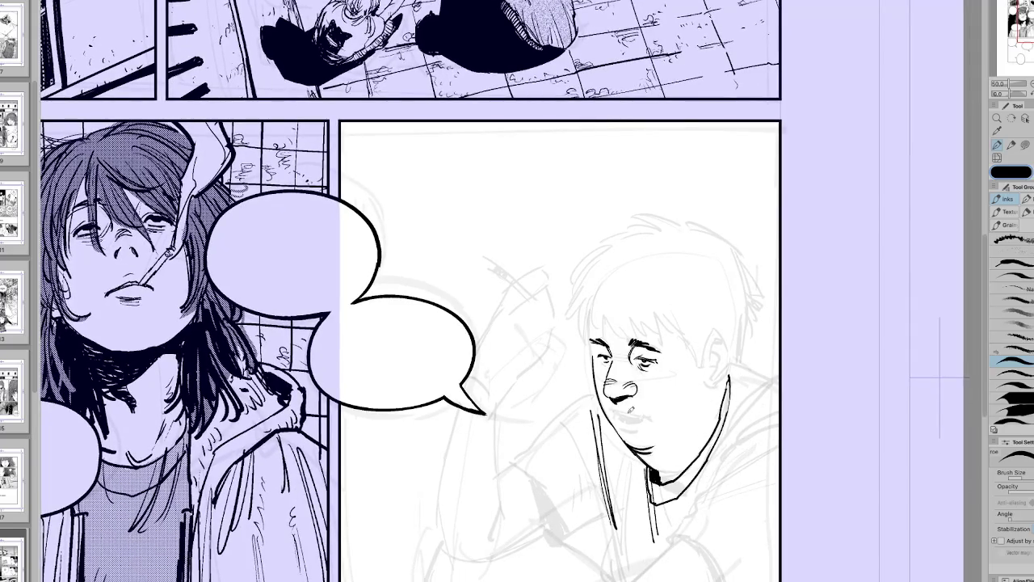
Step: Redraw the boy's mouth as an open mouth with lower lip and teeth strokes
{"action": "key", "text": "h"}
{"action": "key", "text": "r"}
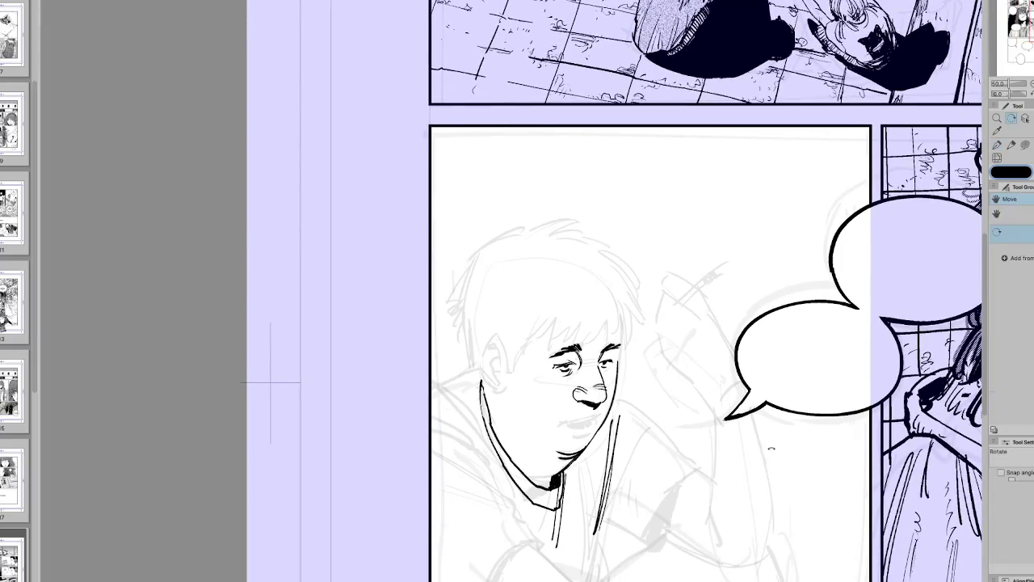
{"action": "key", "text": "p"}
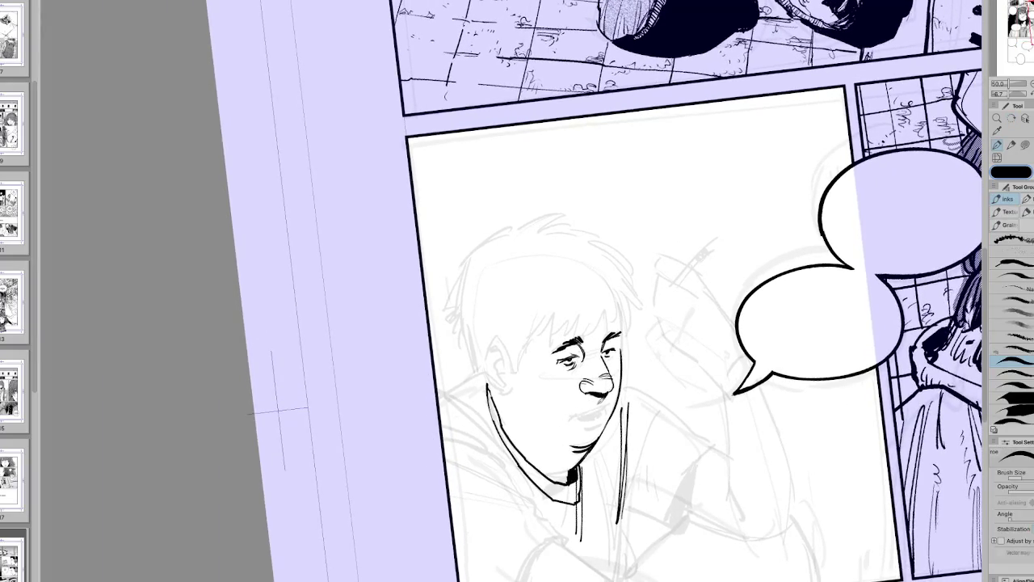
{"action": "left_click_drag", "start_coordinate": [574, 415], "coordinate": [607, 404]}
{"action": "key", "text": "ctrl+z"}
{"action": "left_click_drag", "start_coordinate": [574, 413], "coordinate": [605, 411]}
{"action": "left_click_drag", "start_coordinate": [585, 422], "coordinate": [606, 409]}
Step: Rework the open mouth lines in the mirrored view, undoing a stray stroke
{"action": "key", "text": "g"}
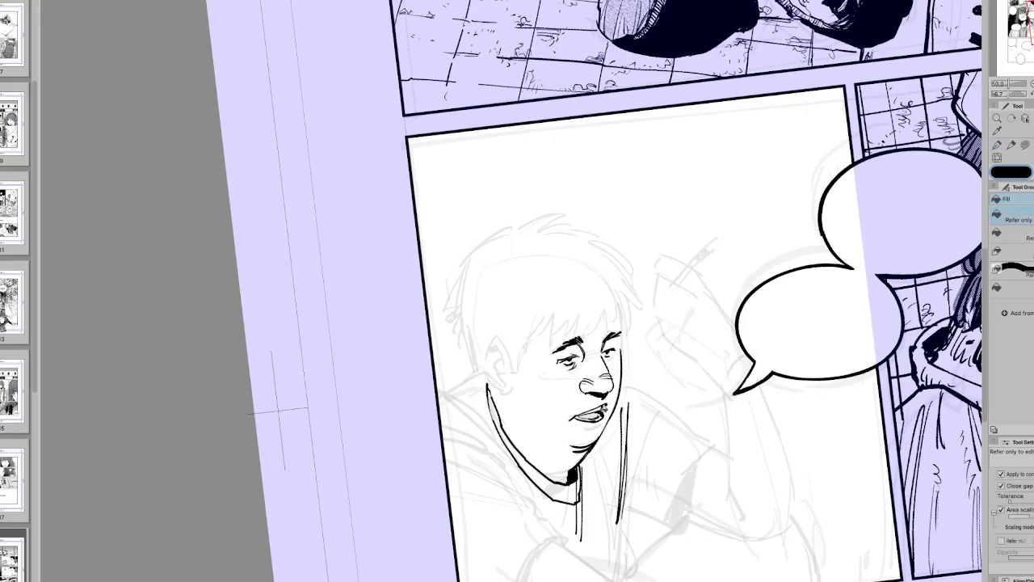
{"action": "key", "text": "p"}
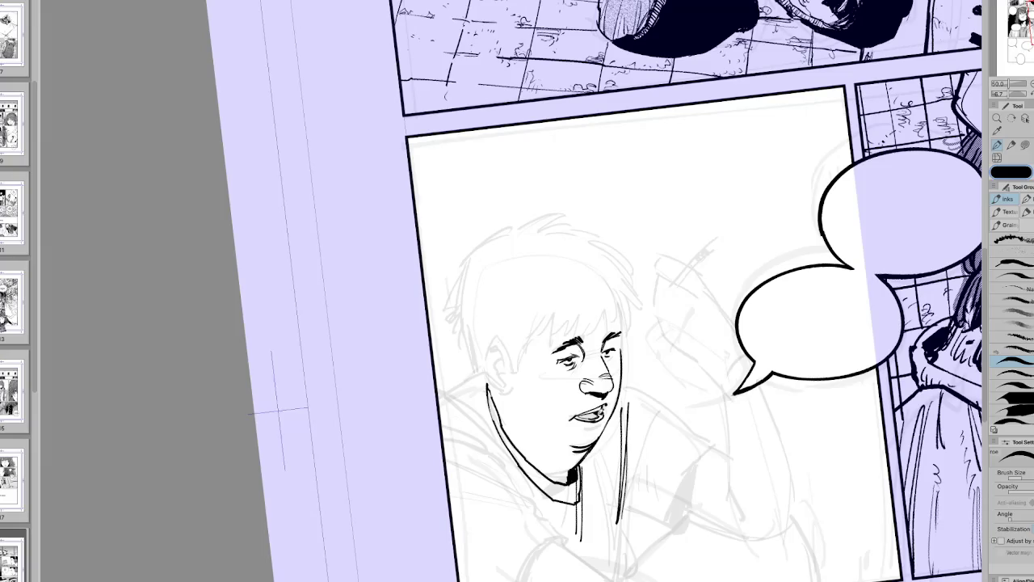
{"action": "key", "text": "h"}
{"action": "mouse_move", "coordinate": [416, 414]}
{"action": "left_mouse_down"}
{"action": "mouse_move", "coordinate": [433, 430]}
{"action": "mouse_move", "coordinate": [449, 421]}
{"action": "left_mouse_up"}
{"action": "key", "text": "ctrl+z"}
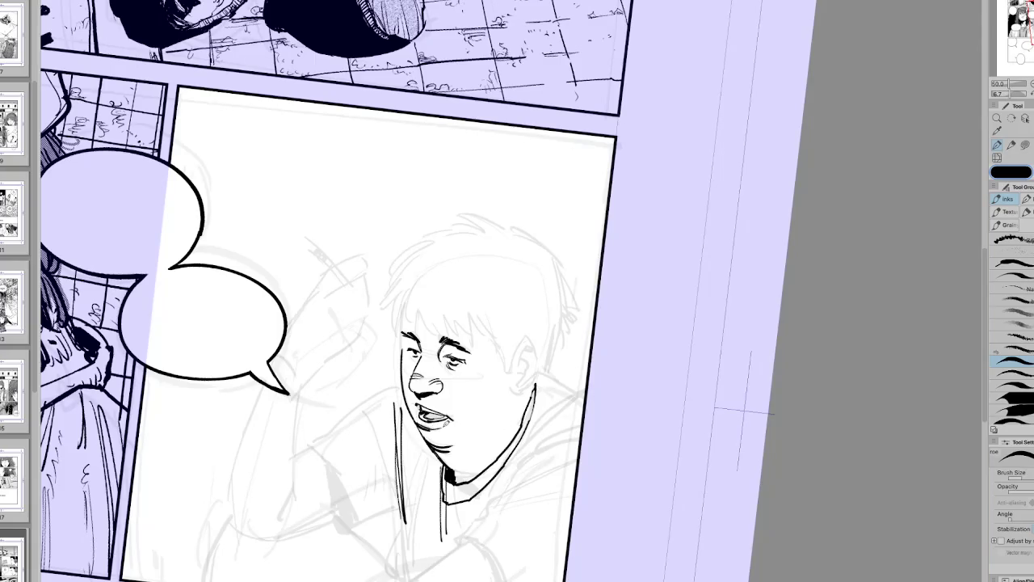
{"action": "key", "text": "h"}
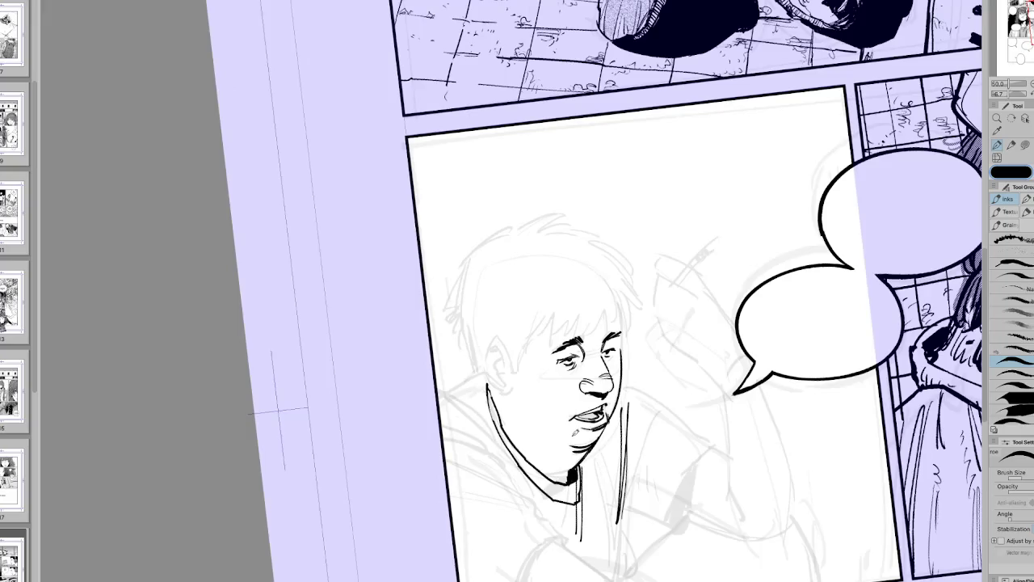
{"action": "key", "text": "h"}
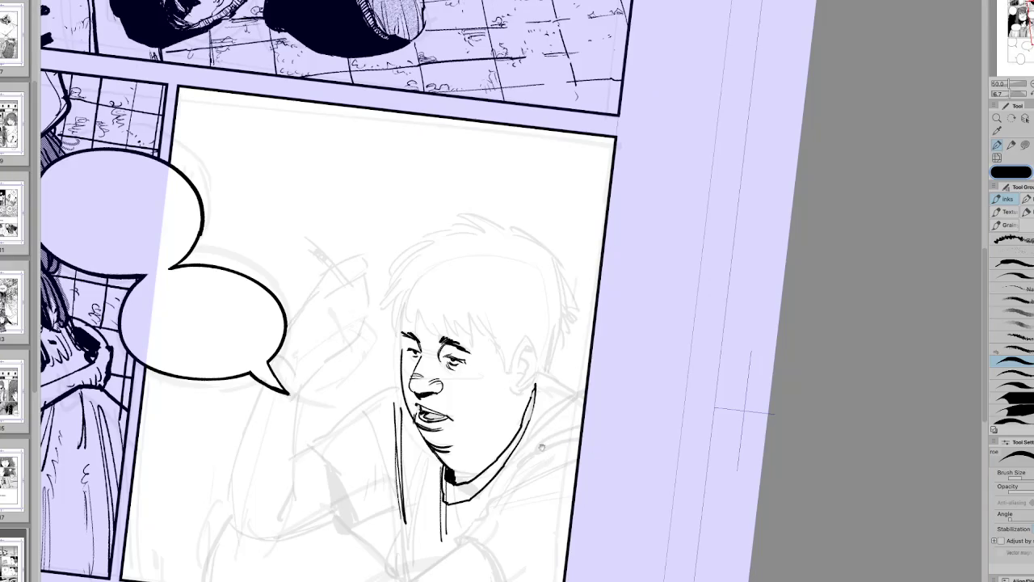
Step: Add a small stroke at the mouth corner and rotate the canvas nearly upright
{"action": "left_click_drag", "start_coordinate": [537, 437], "coordinate": [605, 426]}
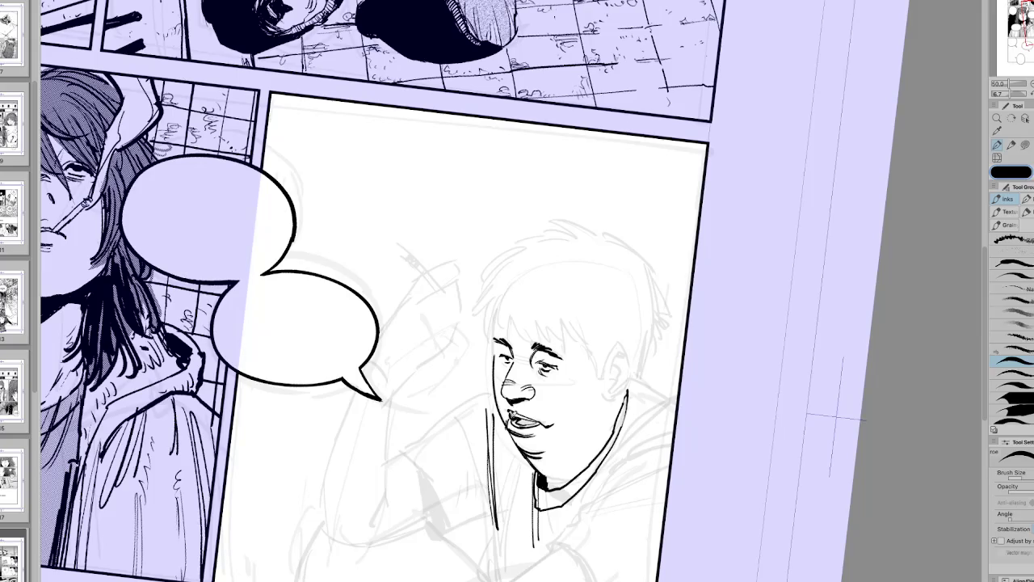
{"action": "key", "text": "h"}
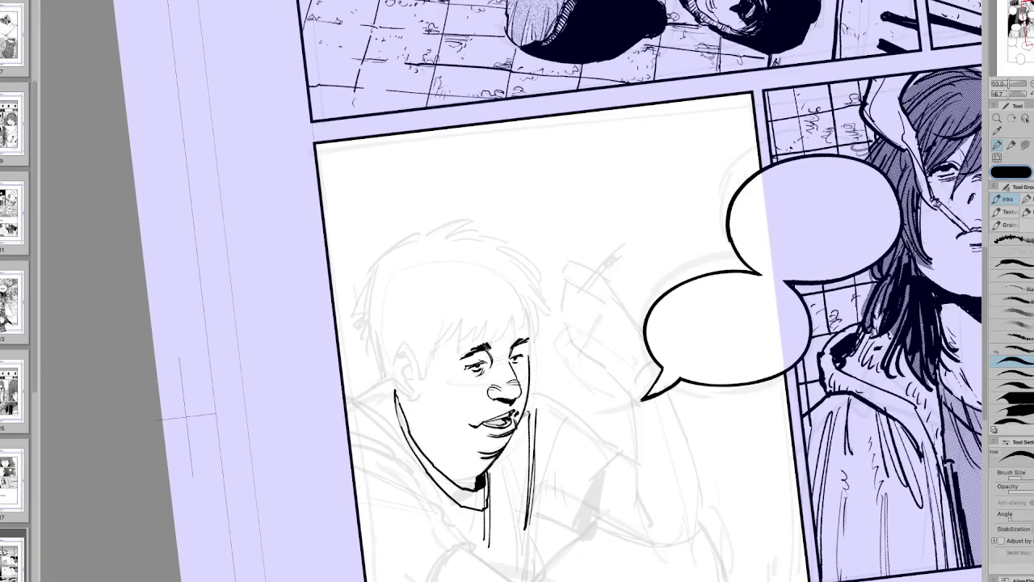
{"action": "key", "text": "h"}
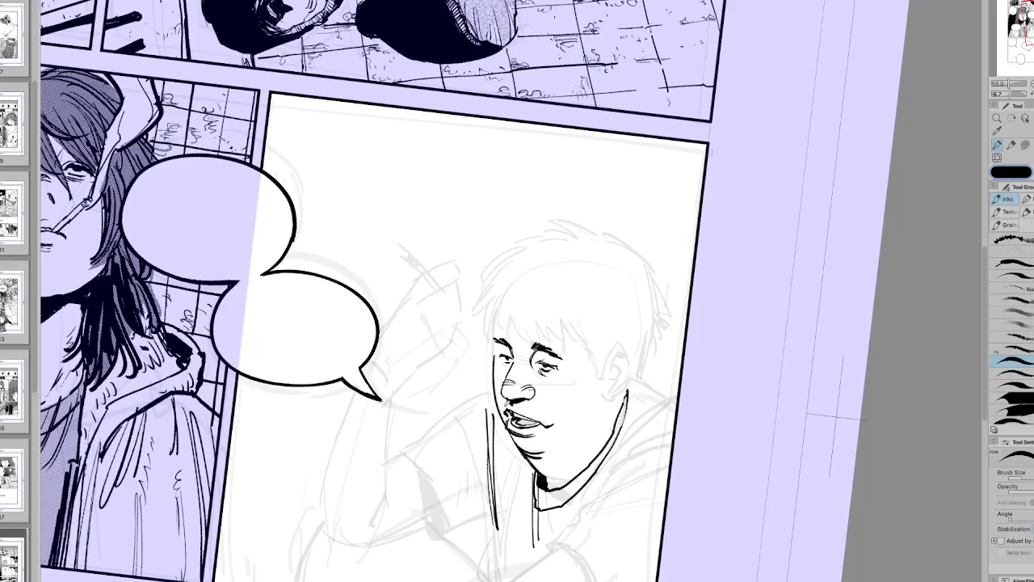
{"action": "left_click_drag", "start_coordinate": [552, 417], "coordinate": [556, 422]}
{"action": "key", "text": "h"}
{"action": "key", "text": "r"}
{"action": "key", "text": "h"}
{"action": "left_click_drag", "start_coordinate": [614, 453], "coordinate": [700, 443]}
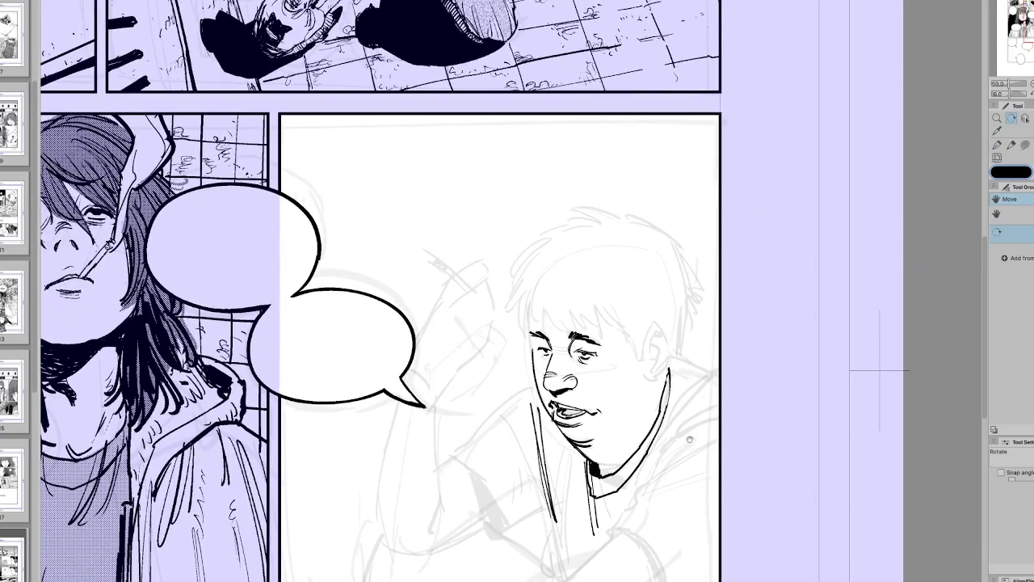
Step: Ink hairline strokes on the boy, undo them, and restore an unmirrored view
{"action": "key", "text": "p"}
{"action": "mouse_move", "coordinate": [544, 308]}
{"action": "left_mouse_down"}
{"action": "mouse_move", "coordinate": [556, 340]}
{"action": "mouse_move", "coordinate": [597, 326]}
{"action": "mouse_move", "coordinate": [614, 340]}
{"action": "mouse_move", "coordinate": [625, 333]}
{"action": "mouse_move", "coordinate": [566, 379]}
{"action": "left_mouse_up"}
{"action": "key", "text": "ctrl+z"}
{"action": "key", "text": "ctrl+z"}
{"action": "key", "text": "ctrl+z"}
{"action": "key", "text": "h"}
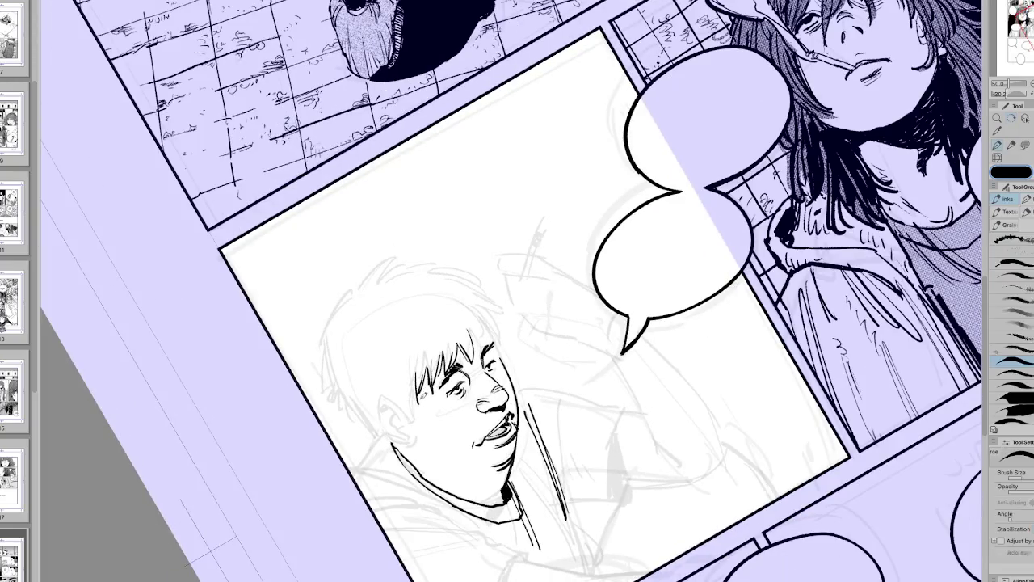
{"action": "key", "text": "h"}
Step: Ink the boy's ear outline and a short mark beside it, undoing the mark to redraw
{"action": "left_click_drag", "start_coordinate": [634, 349], "coordinate": [653, 339]}
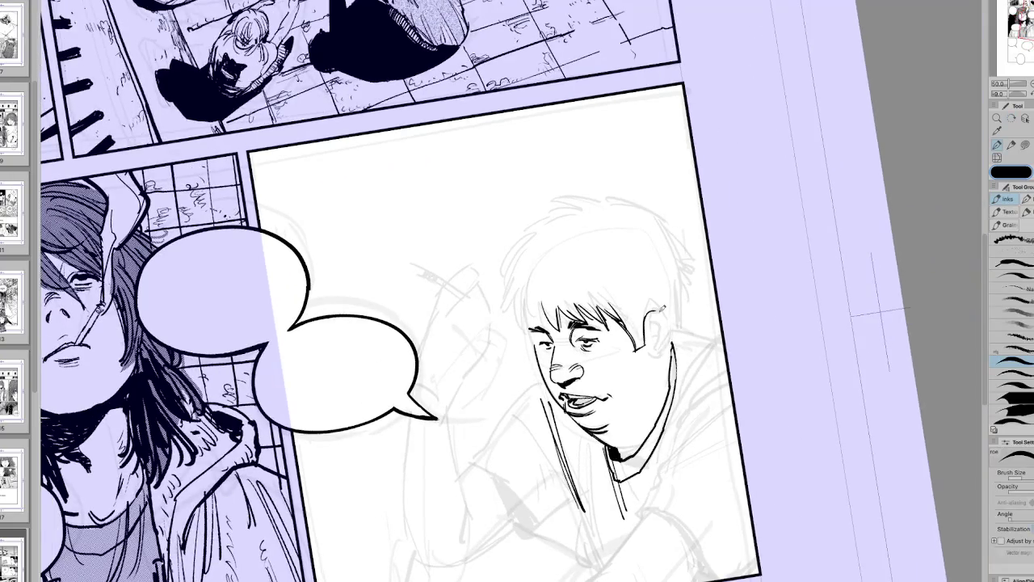
{"action": "key", "text": "e"}
{"action": "key", "text": "p"}
{"action": "mouse_move", "coordinate": [646, 329]}
{"action": "left_mouse_down"}
{"action": "mouse_move", "coordinate": [667, 360]}
{"action": "mouse_move", "coordinate": [652, 367]}
{"action": "mouse_move", "coordinate": [667, 367]}
{"action": "mouse_move", "coordinate": [670, 336]}
{"action": "mouse_move", "coordinate": [661, 319]}
{"action": "mouse_move", "coordinate": [660, 360]}
{"action": "left_mouse_up"}
{"action": "key", "text": "ctrl+z"}
{"action": "key", "text": "ctrl+z"}
Step: Ink short hair strands across the left side of the boy's fringe
{"action": "key", "text": "h"}
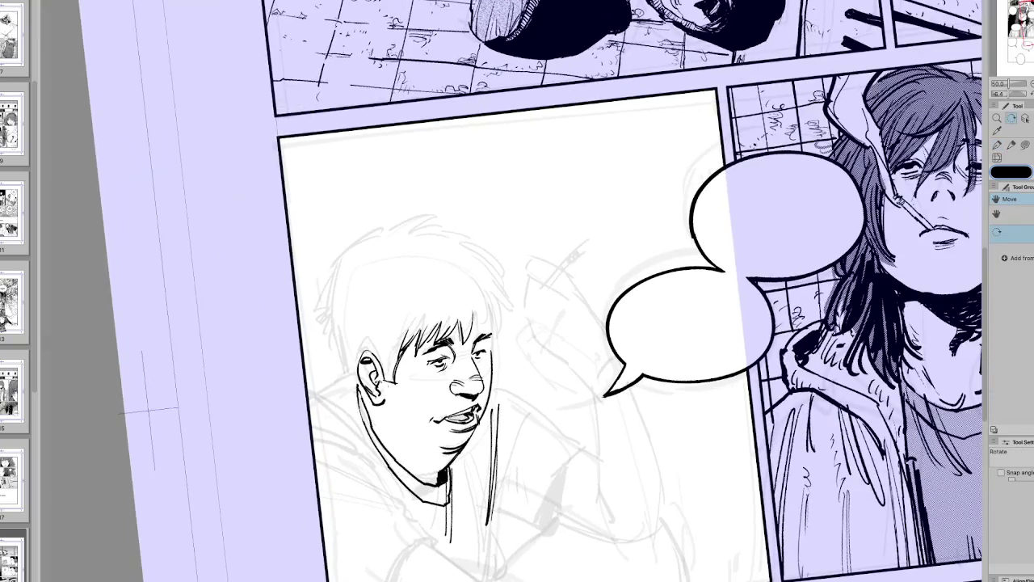
{"action": "key", "text": "h"}
{"action": "mouse_move", "coordinate": [748, 425]}
{"action": "left_mouse_down"}
{"action": "mouse_move", "coordinate": [768, 398]}
{"action": "mouse_move", "coordinate": [730, 423]}
{"action": "left_mouse_up"}
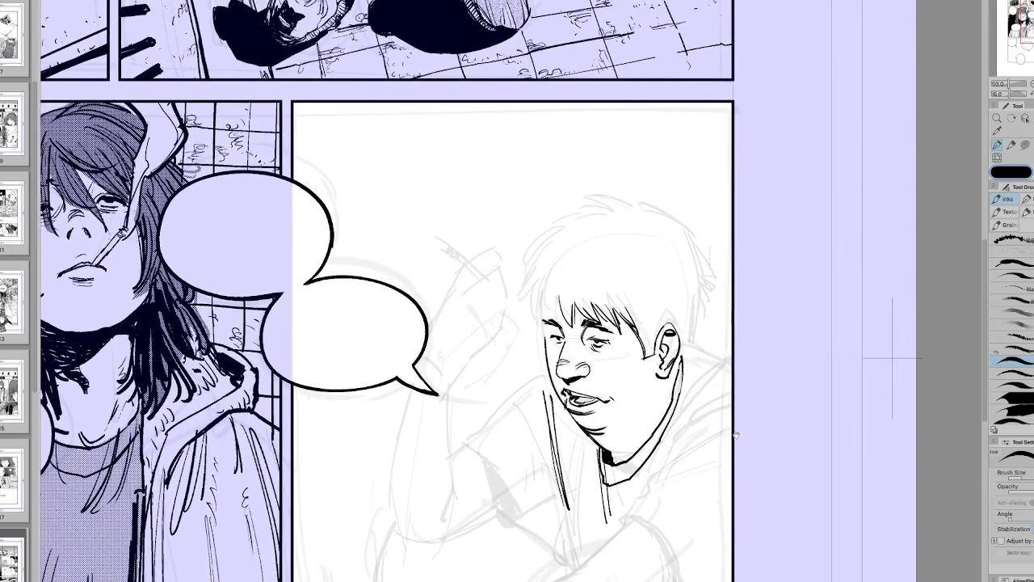
{"action": "mouse_move", "coordinate": [546, 292]}
{"action": "left_mouse_down"}
{"action": "mouse_move", "coordinate": [541, 331]}
{"action": "mouse_move", "coordinate": [556, 334]}
{"action": "mouse_move", "coordinate": [546, 333]}
{"action": "left_mouse_up"}
{"action": "left_click_drag", "start_coordinate": [540, 291], "coordinate": [538, 339]}
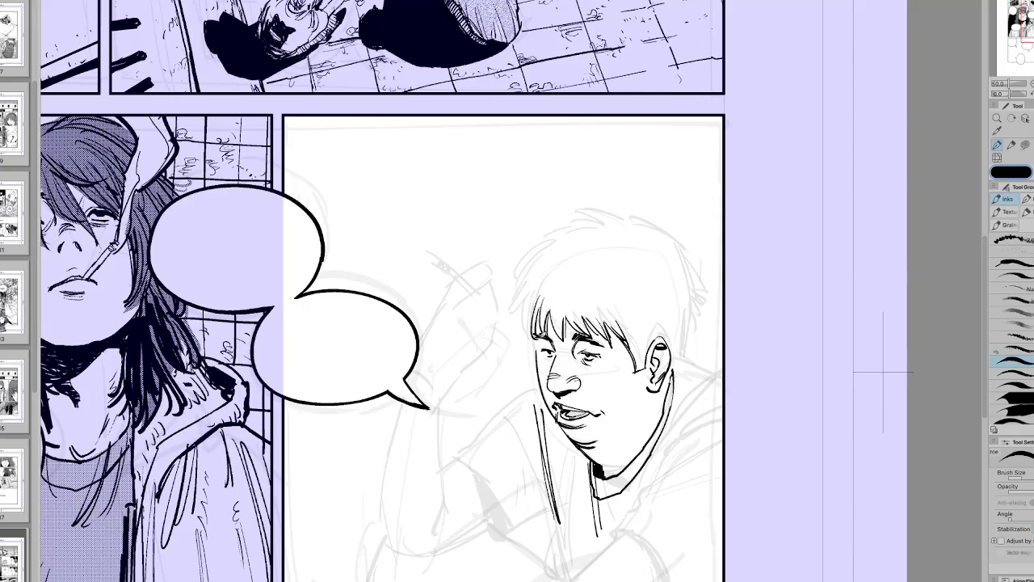
{"action": "key", "text": "h"}
{"action": "mouse_move", "coordinate": [499, 312]}
{"action": "left_mouse_down"}
{"action": "mouse_move", "coordinate": [501, 339]}
{"action": "mouse_move", "coordinate": [526, 339]}
{"action": "left_mouse_up"}
{"action": "key", "text": "h"}
{"action": "left_click_drag", "start_coordinate": [528, 295], "coordinate": [511, 317]}
Step: Add more hair strands along the fringe's left edge, checking in the mirrored view
{"action": "key", "text": "h"}
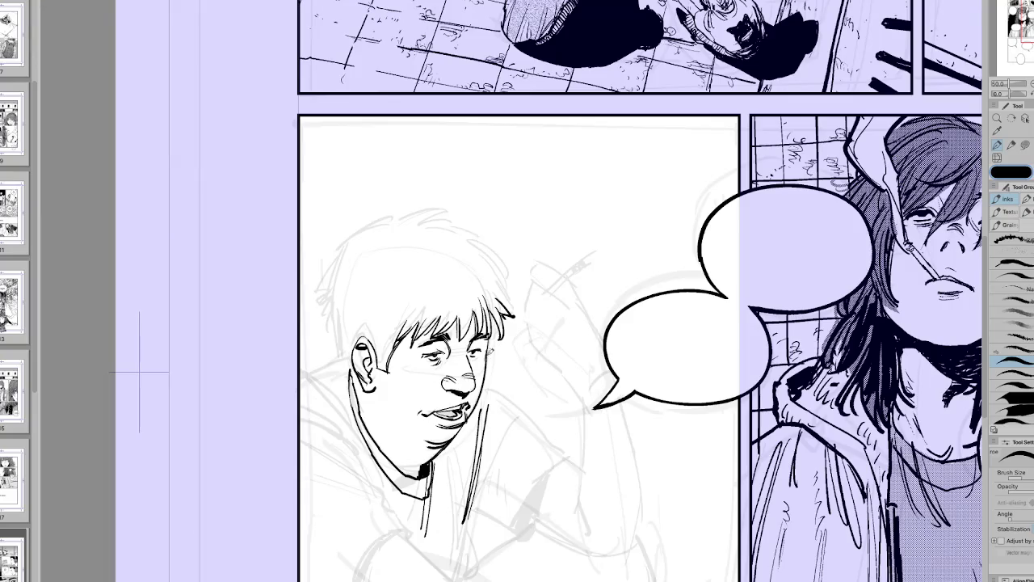
{"action": "key", "text": "h"}
{"action": "key", "text": "e"}
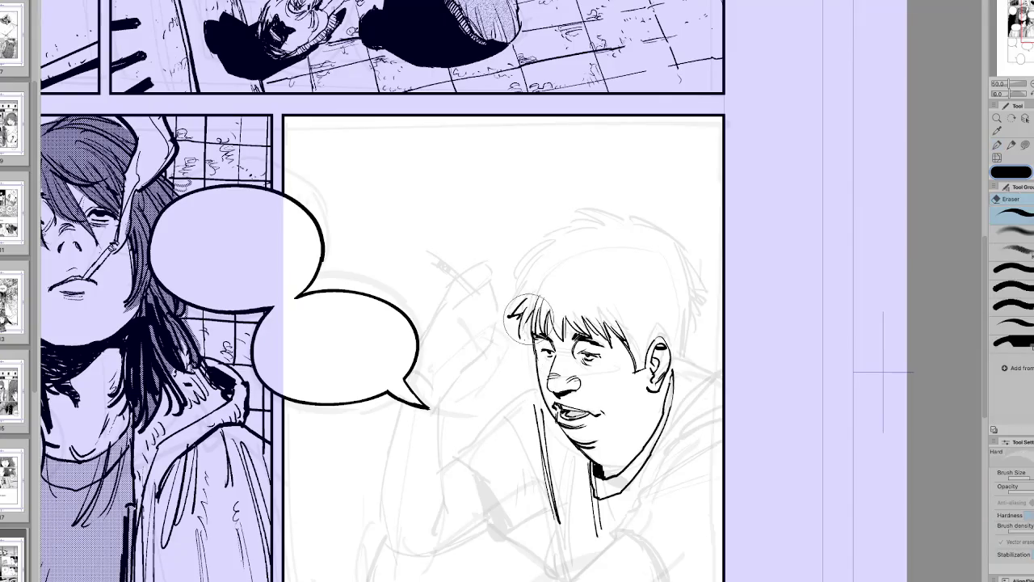
{"action": "key", "text": "p"}
{"action": "mouse_move", "coordinate": [530, 312]}
{"action": "left_mouse_down"}
{"action": "mouse_move", "coordinate": [524, 351]}
{"action": "mouse_move", "coordinate": [534, 359]}
{"action": "left_mouse_up"}
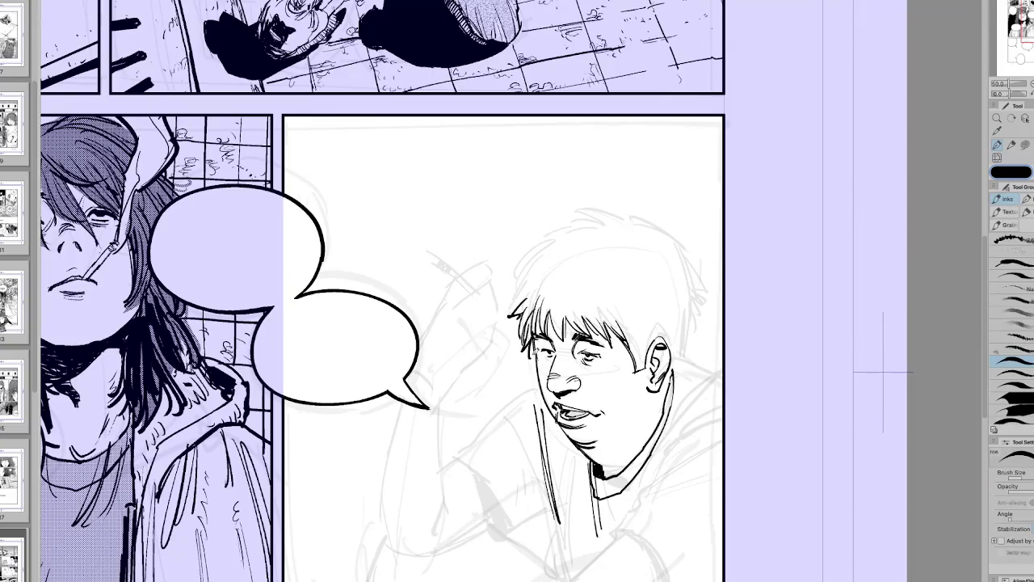
{"action": "key", "text": "h"}
{"action": "key", "text": "h"}
Step: Ink the upper-left outline of the boy's hair
{"action": "mouse_move", "coordinate": [514, 309]}
{"action": "left_mouse_down"}
{"action": "mouse_move", "coordinate": [548, 249]}
{"action": "mouse_move", "coordinate": [570, 236]}
{"action": "left_mouse_up"}
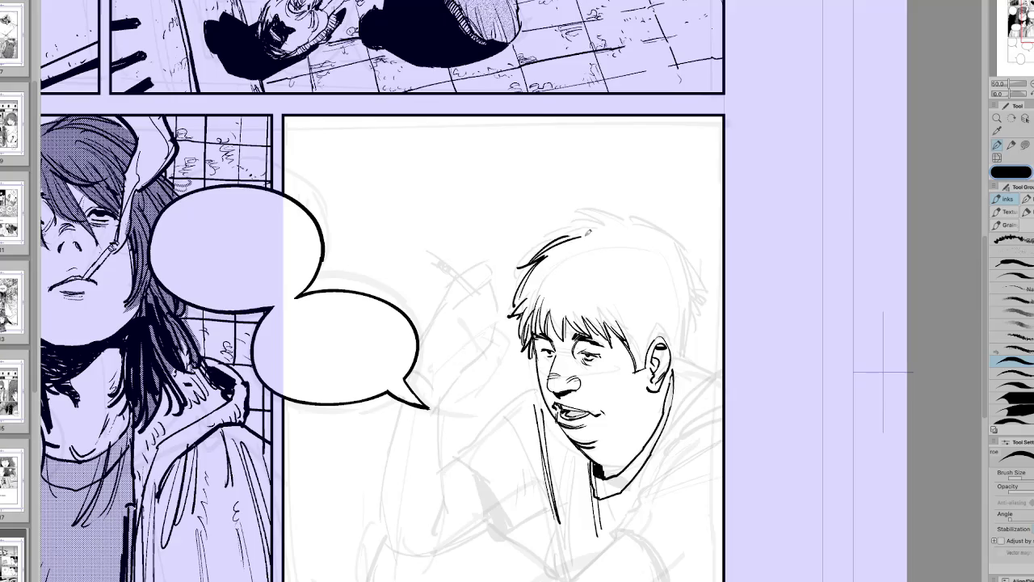
{"action": "key", "text": "h"}
{"action": "key", "text": "r"}
{"action": "key", "text": "h"}
{"action": "left_click_drag", "start_coordinate": [884, 373], "coordinate": [915, 373]}
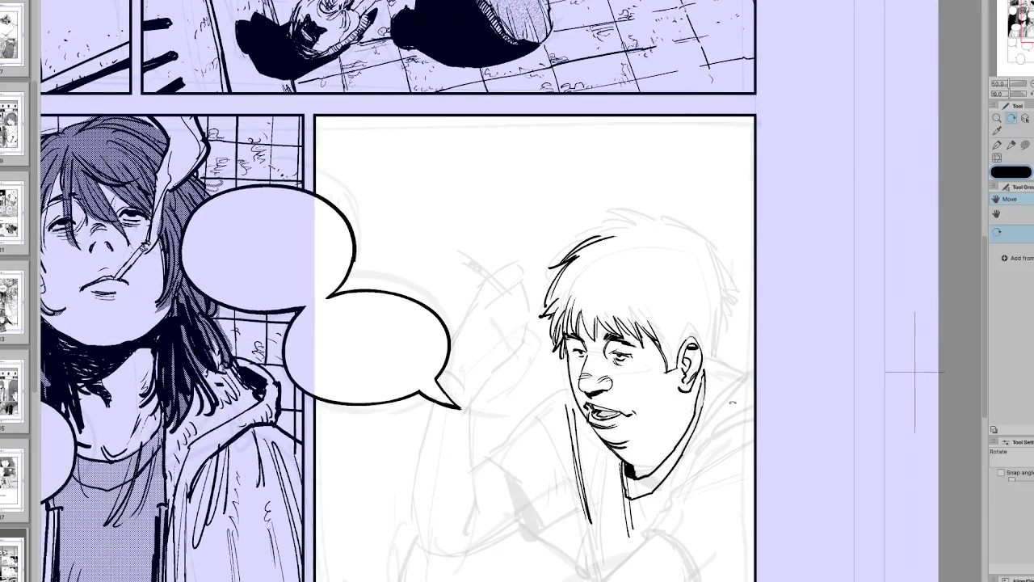
{"action": "key", "text": "ctrl+minus"}
Step: Tilt the canvas view slightly and hatch the boy's cheek and jaw
{"action": "key", "text": "h"}
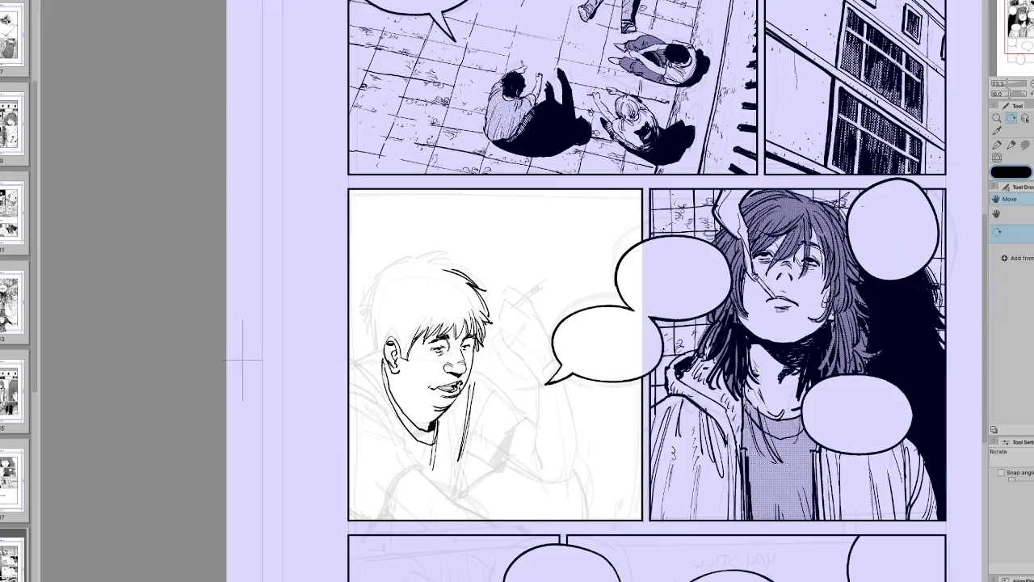
{"action": "key", "text": "h"}
{"action": "key", "text": "p"}
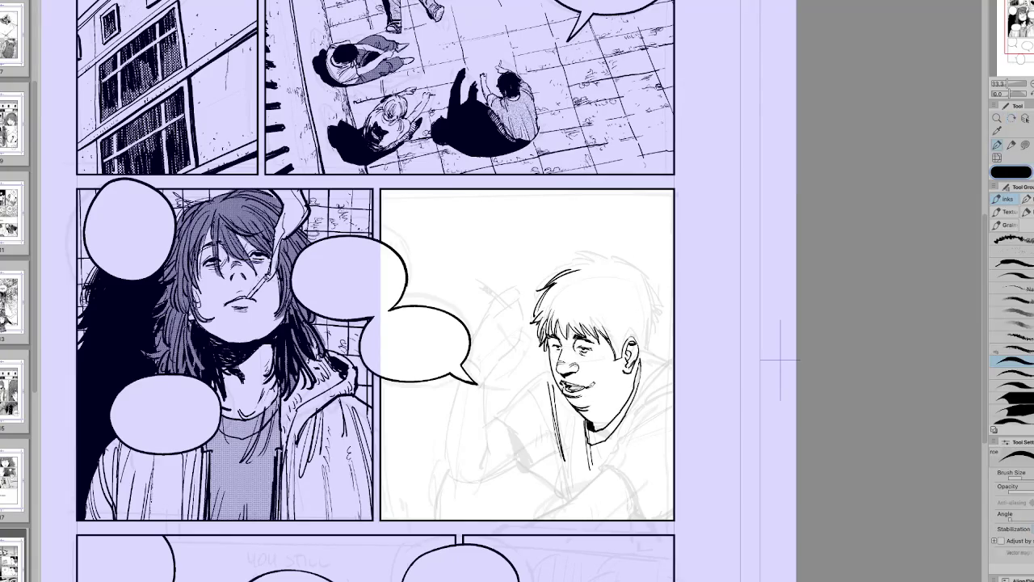
{"action": "key", "text": "h"}
{"action": "key", "text": "r"}
{"action": "left_click_drag", "start_coordinate": [614, 371], "coordinate": [624, 396]}
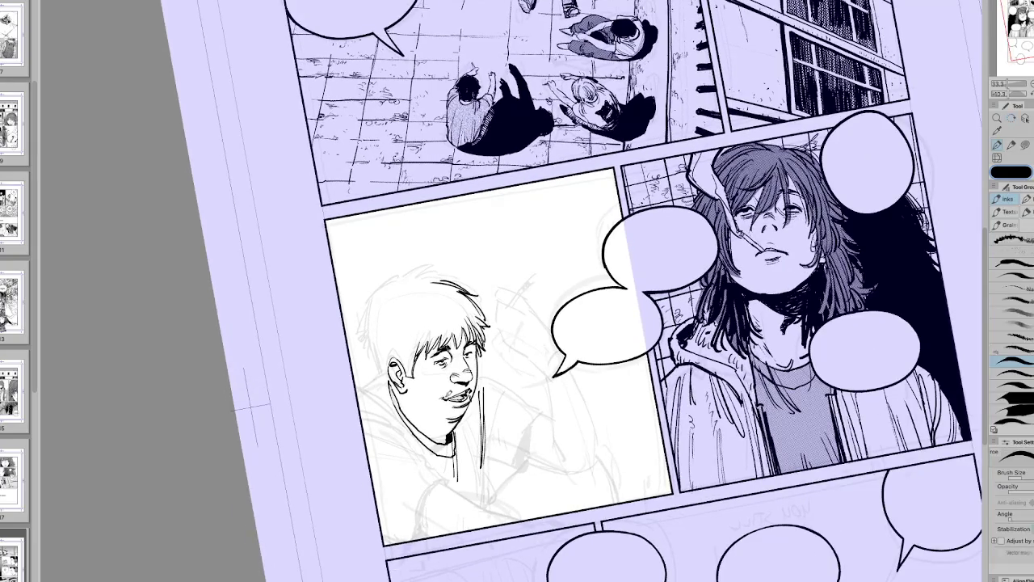
{"action": "key", "text": "r"}
{"action": "key", "text": "h"}
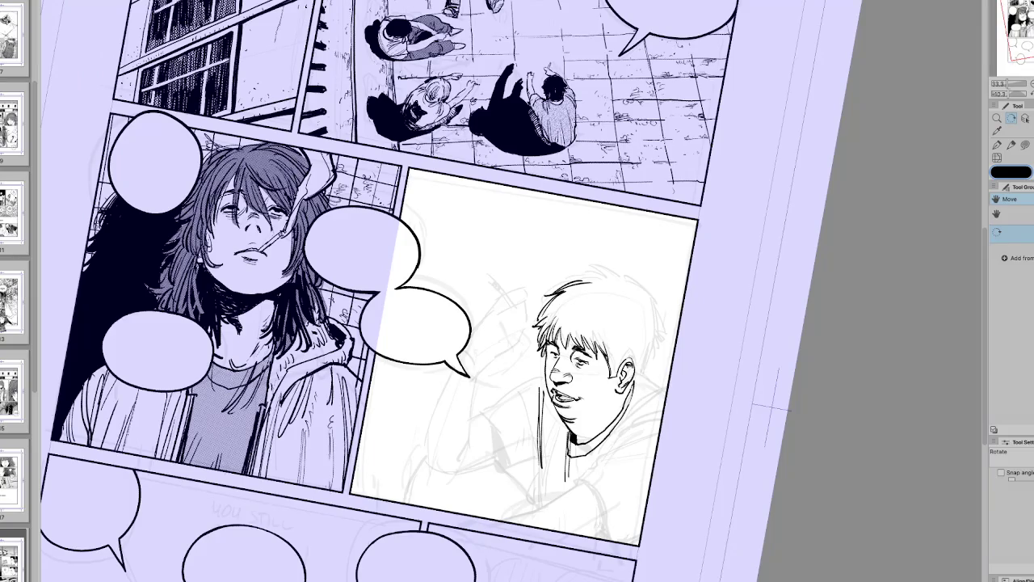
{"action": "key", "text": "p"}
{"action": "key", "text": "h"}
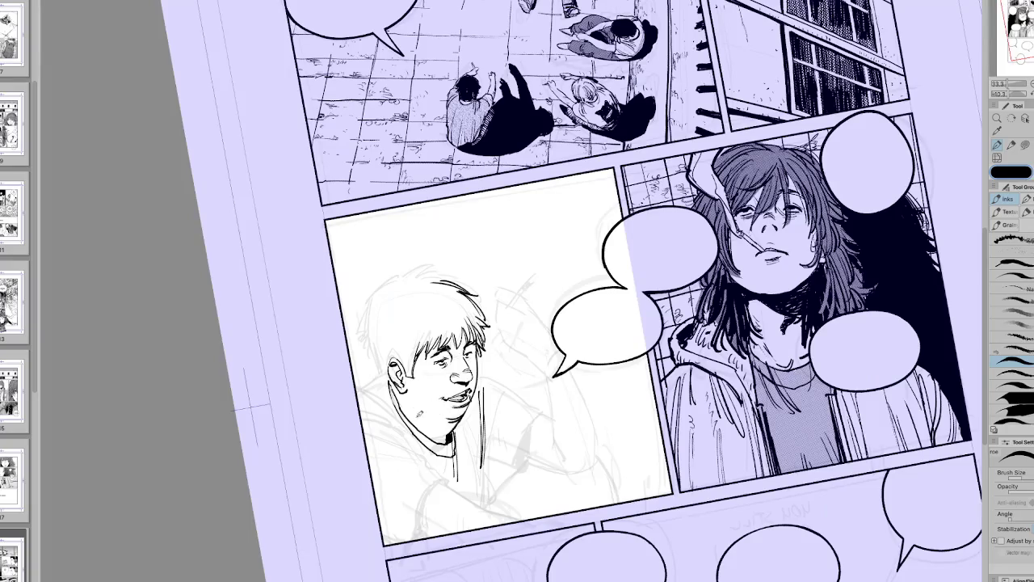
{"action": "mouse_move", "coordinate": [404, 393]}
{"action": "left_mouse_down"}
{"action": "mouse_move", "coordinate": [408, 421]}
{"action": "mouse_move", "coordinate": [428, 437]}
{"action": "mouse_move", "coordinate": [433, 424]}
{"action": "left_mouse_up"}
Step: Ink and hatch lines on the boy's collar and shoulder, including one near his ear
{"action": "key", "text": "h"}
{"action": "key", "text": "p"}
{"action": "left_click_drag", "start_coordinate": [627, 409], "coordinate": [609, 449]}
{"action": "left_click_drag", "start_coordinate": [662, 420], "coordinate": [604, 466]}
{"action": "left_click_drag", "start_coordinate": [659, 438], "coordinate": [597, 463]}
{"action": "key", "text": "h"}
{"action": "key", "text": "p"}
{"action": "mouse_move", "coordinate": [432, 441]}
{"action": "left_mouse_down"}
{"action": "mouse_move", "coordinate": [436, 485]}
{"action": "mouse_move", "coordinate": [413, 481]}
{"action": "left_mouse_up"}
Step: Ink small hair strokes beside the boy's ear and along the upper-left of his head
{"action": "key", "text": "h"}
{"action": "key", "text": "p"}
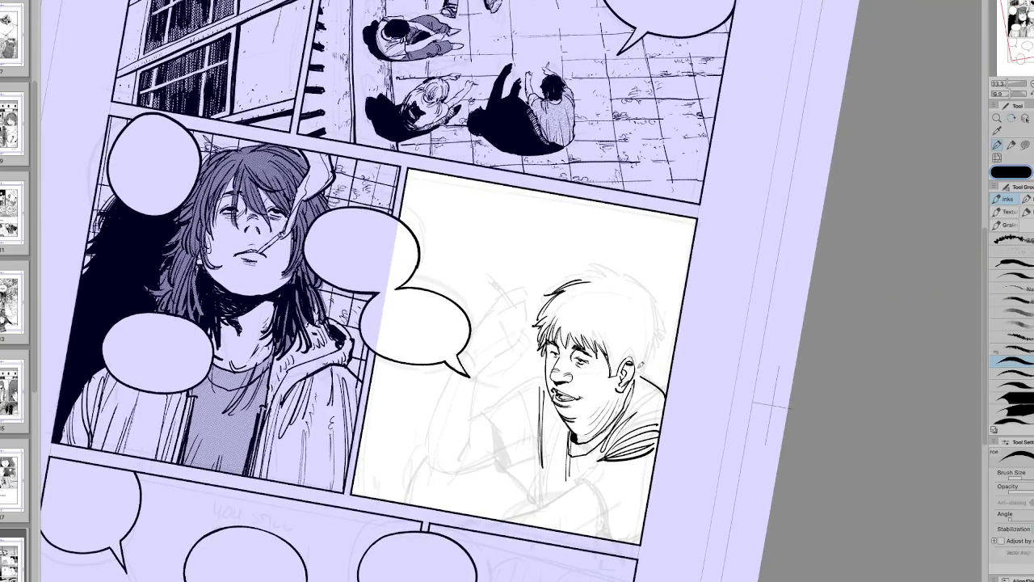
{"action": "key", "text": "h"}
{"action": "left_click_drag", "start_coordinate": [386, 338], "coordinate": [375, 356]}
{"action": "mouse_move", "coordinate": [383, 309]}
{"action": "left_mouse_down"}
{"action": "mouse_move", "coordinate": [371, 345]}
{"action": "mouse_move", "coordinate": [369, 331]}
{"action": "left_mouse_up"}
Step: Add more hair strokes along the upper-left and top of the boy's head
{"action": "left_click_drag", "start_coordinate": [402, 289], "coordinate": [372, 315]}
{"action": "mouse_move", "coordinate": [402, 281]}
{"action": "left_mouse_down"}
{"action": "mouse_move", "coordinate": [374, 322]}
{"action": "mouse_move", "coordinate": [376, 305]}
{"action": "mouse_move", "coordinate": [409, 285]}
{"action": "left_mouse_up"}
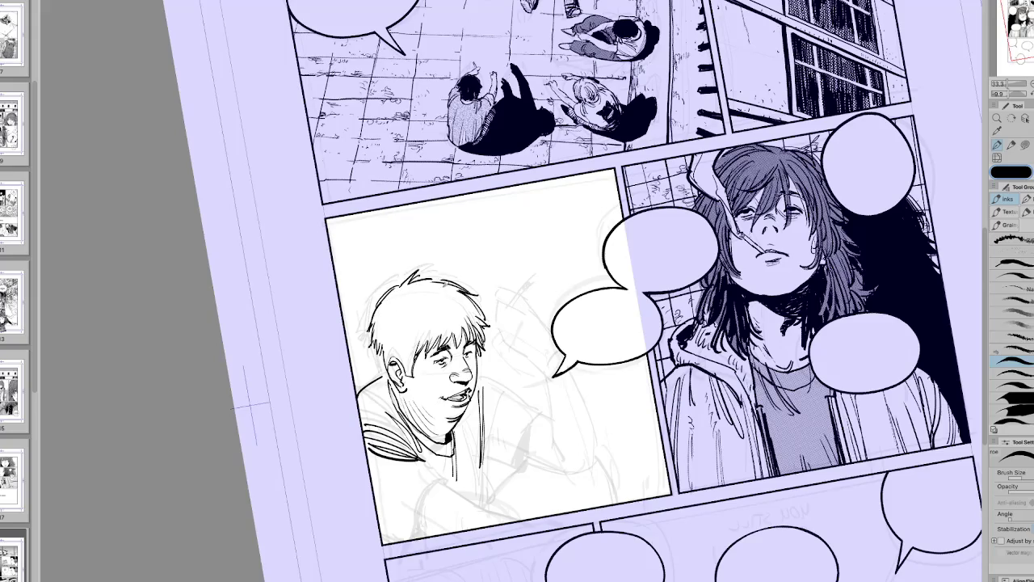
{"action": "key", "text": "h"}
{"action": "key", "text": "ctrl+@"}
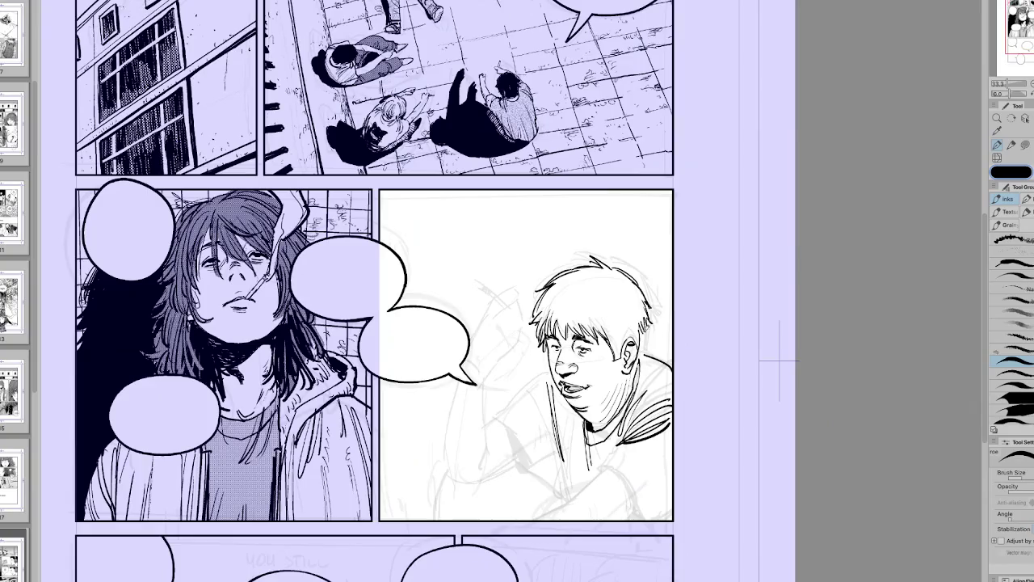
Step: Fill the boy's hair solid black and add a short stroke to the fringe
{"action": "key", "text": "g"}
{"action": "left_click", "coordinate": [629, 311]}
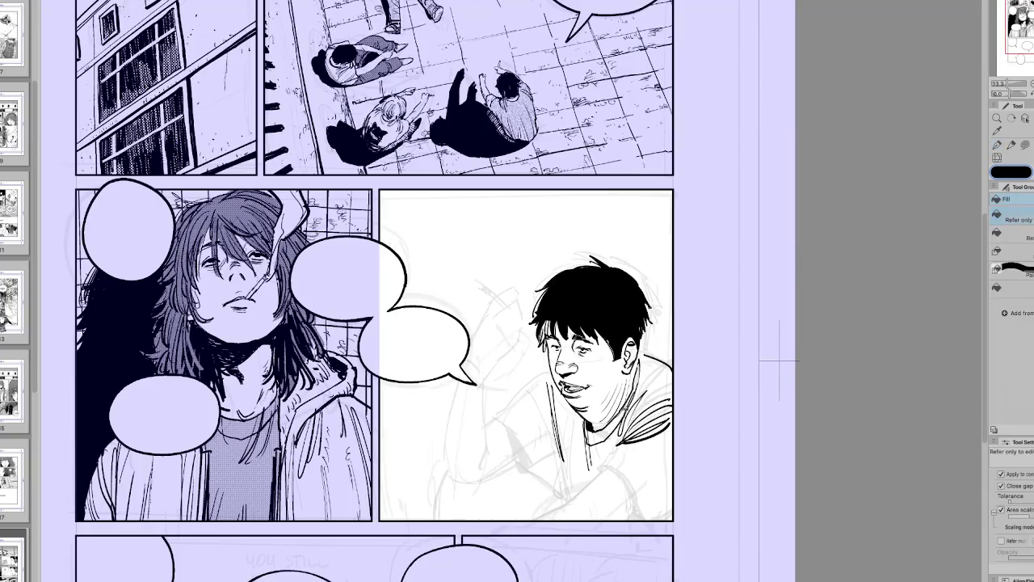
{"action": "key", "text": "p"}
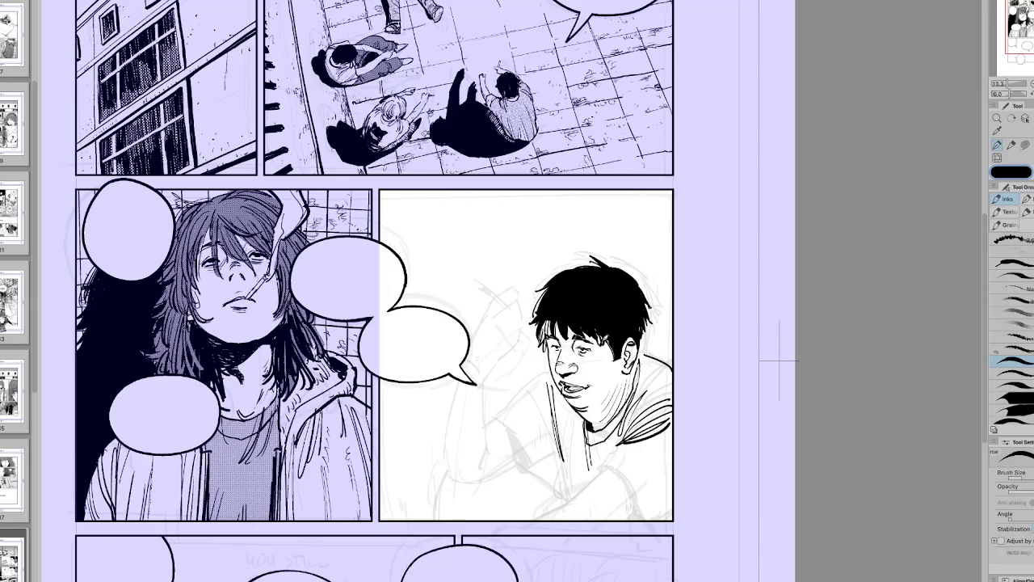
{"action": "mouse_move", "coordinate": [605, 335]}
{"action": "left_mouse_down"}
{"action": "mouse_move", "coordinate": [517, 452]}
{"action": "mouse_move", "coordinate": [565, 404]}
{"action": "left_mouse_up"}
{"action": "mouse_move", "coordinate": [554, 348]}
{"action": "left_mouse_down"}
{"action": "mouse_move", "coordinate": [557, 372]}
{"action": "mouse_move", "coordinate": [536, 356]}
{"action": "left_mouse_up"}
Step: Ink the right edge of the boy's shirt and hatch shading on his shoulder
{"action": "key", "text": "h"}
{"action": "key", "text": "bracketright"}
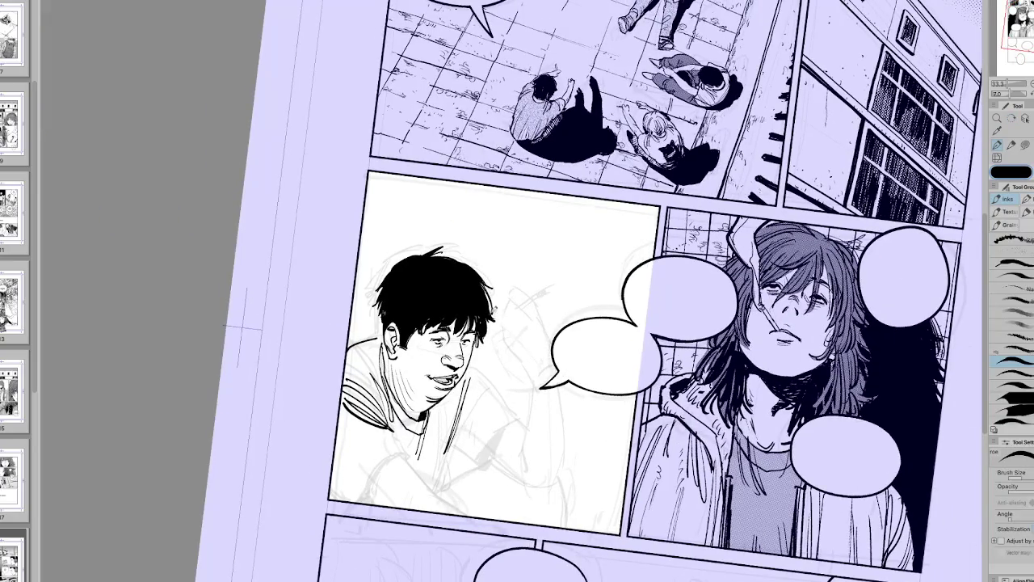
{"action": "key", "text": "h"}
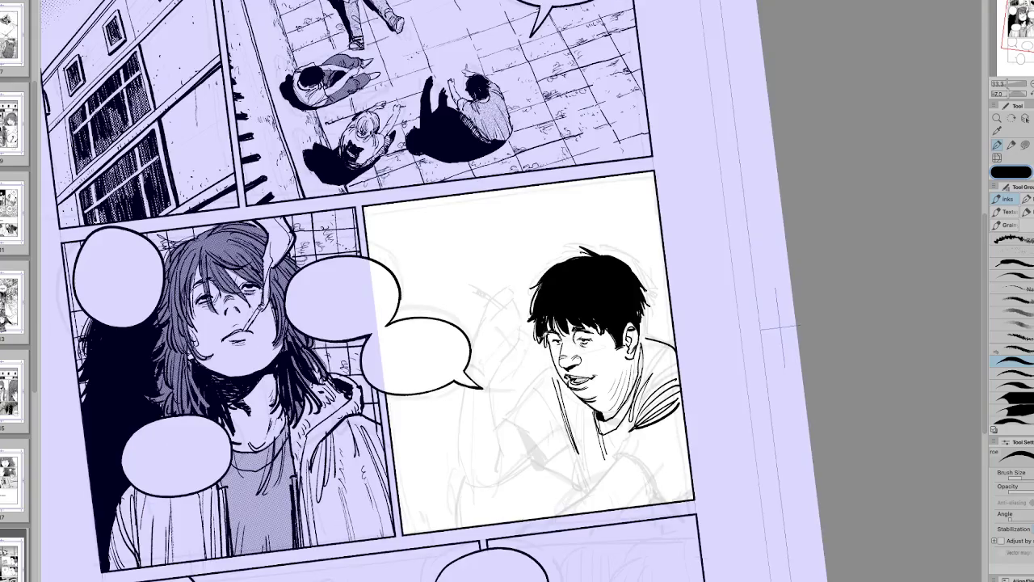
{"action": "key", "text": "h"}
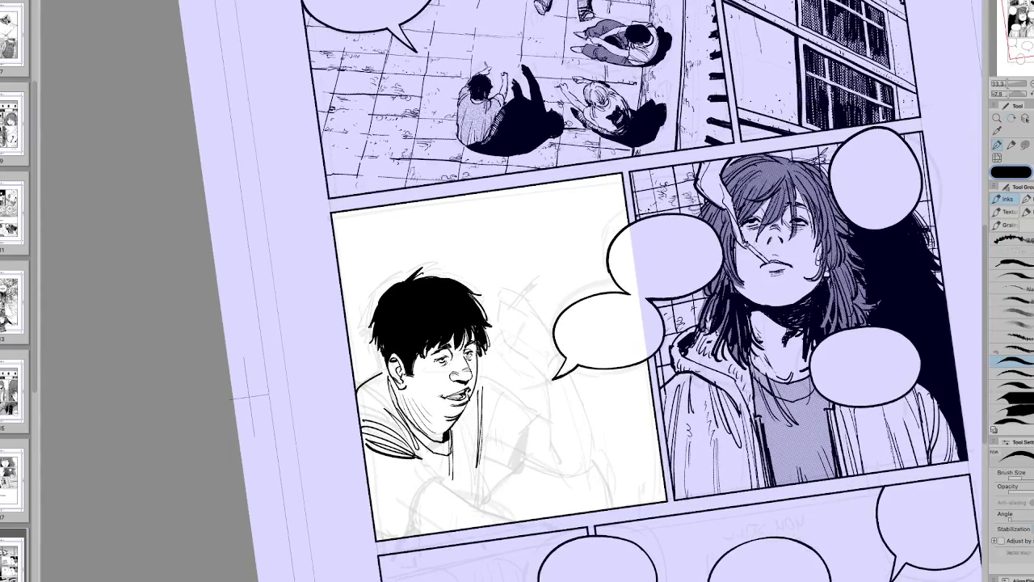
{"action": "key", "text": "h"}
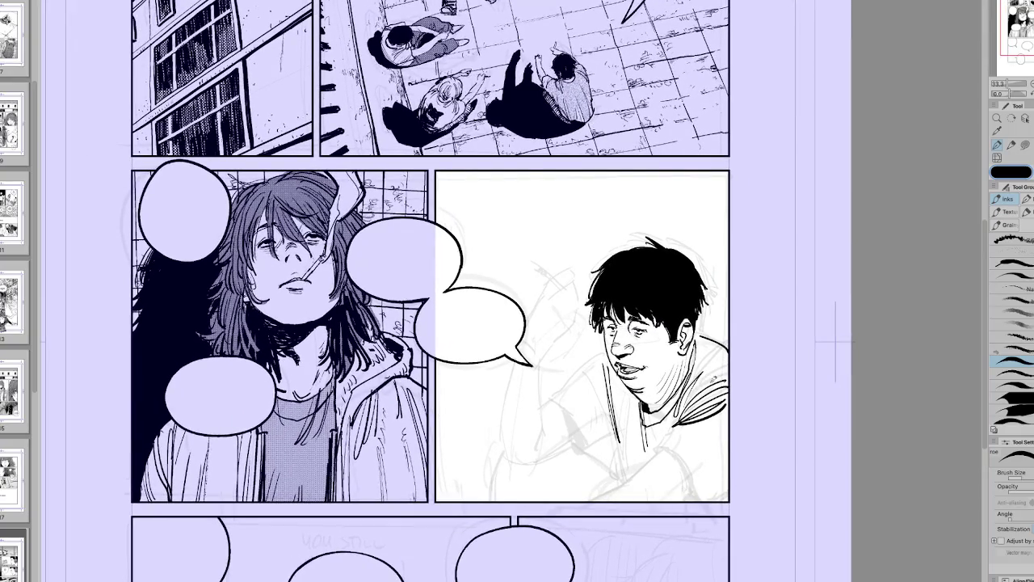
{"action": "mouse_move", "coordinate": [683, 407]}
{"action": "left_mouse_down"}
{"action": "mouse_move", "coordinate": [729, 371]}
{"action": "mouse_move", "coordinate": [695, 373]}
{"action": "mouse_move", "coordinate": [708, 385]}
{"action": "left_mouse_up"}
{"action": "left_click_drag", "start_coordinate": [718, 340], "coordinate": [700, 378]}
{"action": "key", "text": "h"}
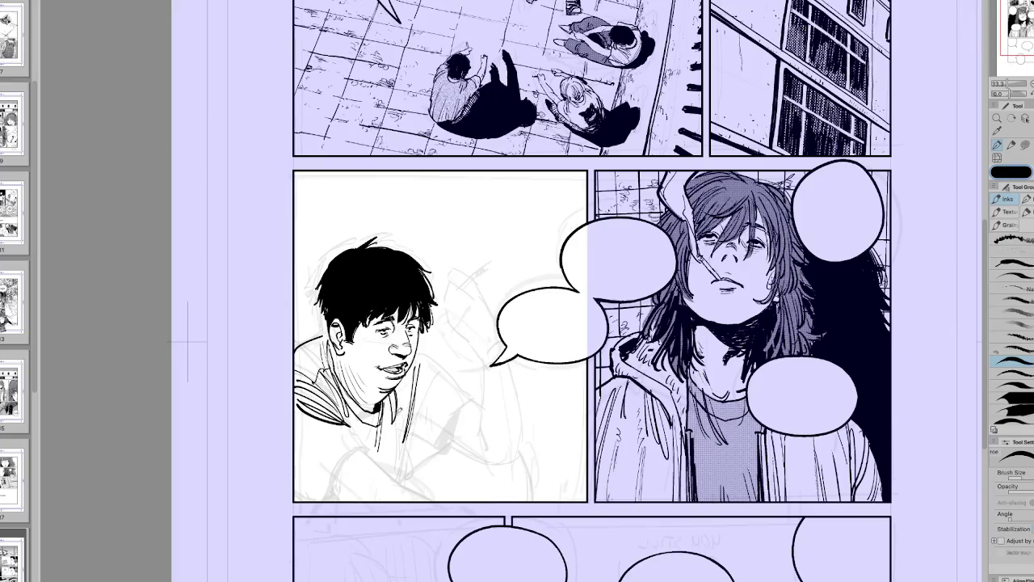
{"action": "key", "text": "h"}
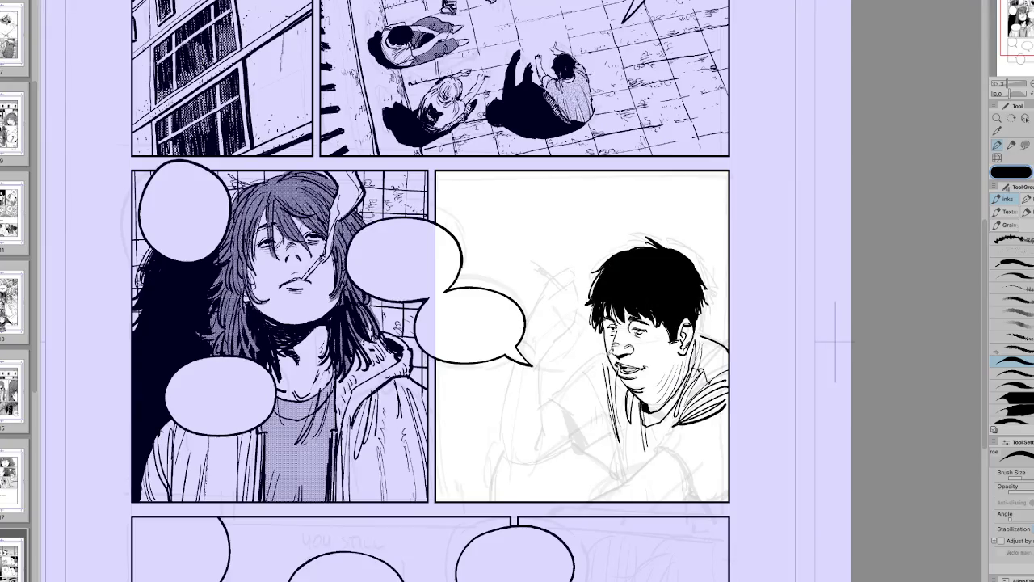
Step: Ink the boy's shoulder contour line, undoing and redrawing it once
{"action": "mouse_move", "coordinate": [590, 365]}
{"action": "left_mouse_down"}
{"action": "mouse_move", "coordinate": [550, 399]}
{"action": "mouse_move", "coordinate": [584, 428]}
{"action": "left_mouse_up"}
{"action": "key", "text": "h"}
{"action": "key", "text": "h"}
{"action": "key", "text": "ctrl+z"}
{"action": "left_click_drag", "start_coordinate": [553, 393], "coordinate": [596, 450]}
{"action": "key", "text": "e"}
{"action": "key", "text": "p"}
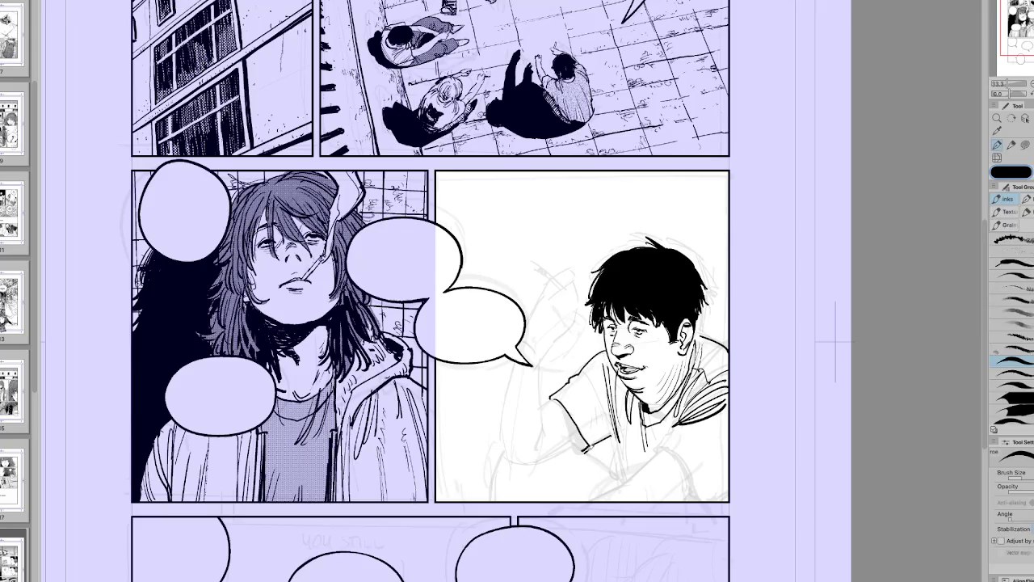
Step: Ink short strokes on the shirt and a small hatch mark on the boy's cheek
{"action": "key", "text": "h"}
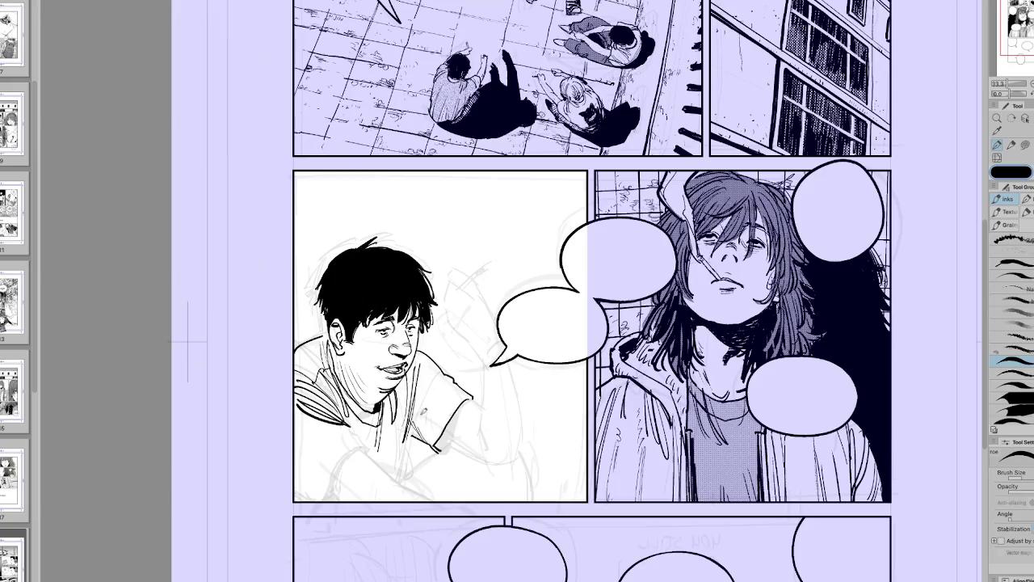
{"action": "left_click_drag", "start_coordinate": [420, 377], "coordinate": [434, 430]}
{"action": "left_click_drag", "start_coordinate": [427, 344], "coordinate": [433, 351]}
{"action": "key", "text": "h"}
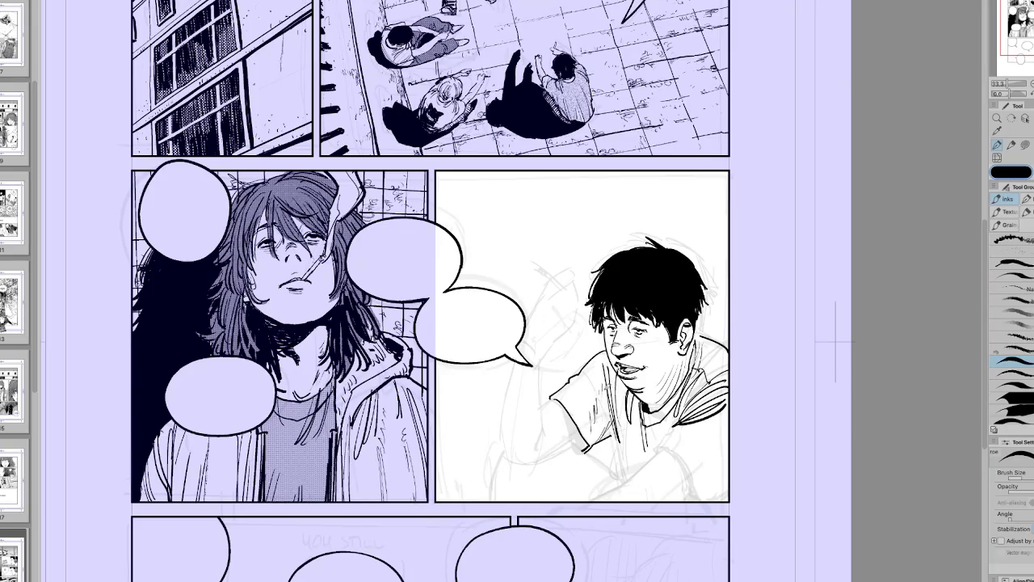
{"action": "key", "text": "h"}
{"action": "key", "text": "h"}
{"action": "key", "text": "h"}
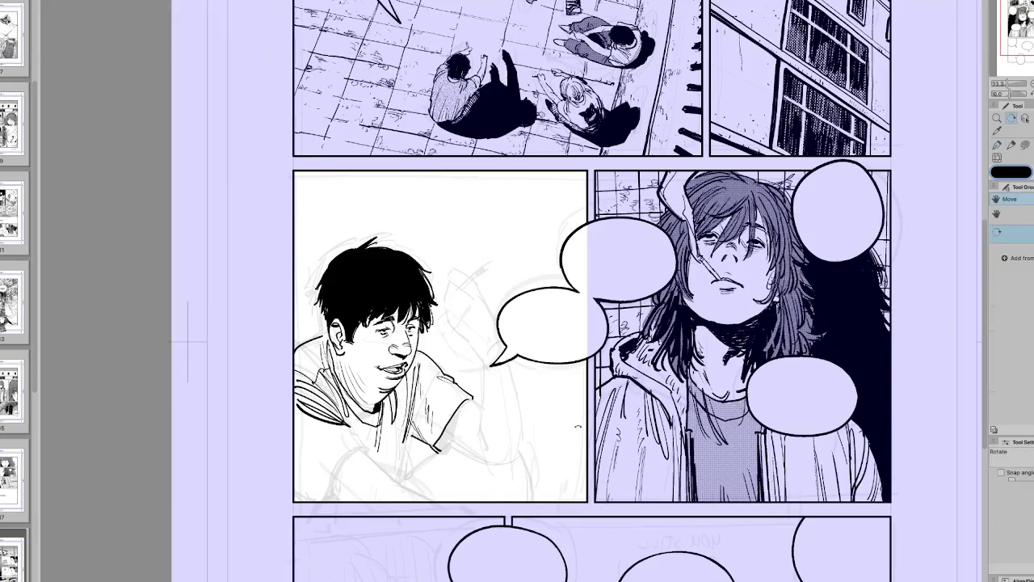
{"action": "key", "text": "minus"}
{"action": "key", "text": "minus"}
{"action": "key", "text": "minus"}
{"action": "key", "text": "ctrl+at"}
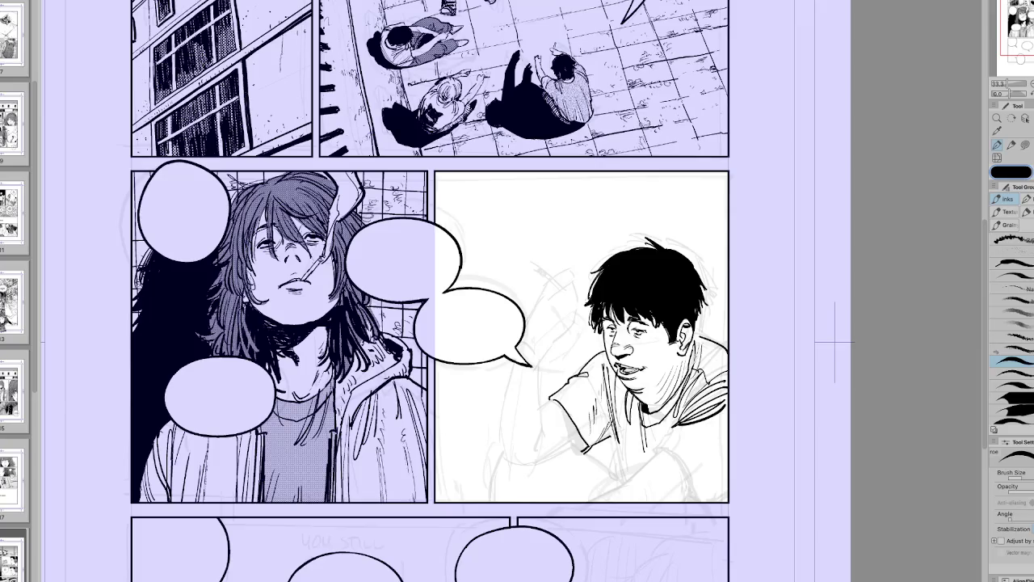
Step: Ink a curved shoulder line and fill solid black shading along the shoulder and arm edge
{"action": "key", "text": "e"}
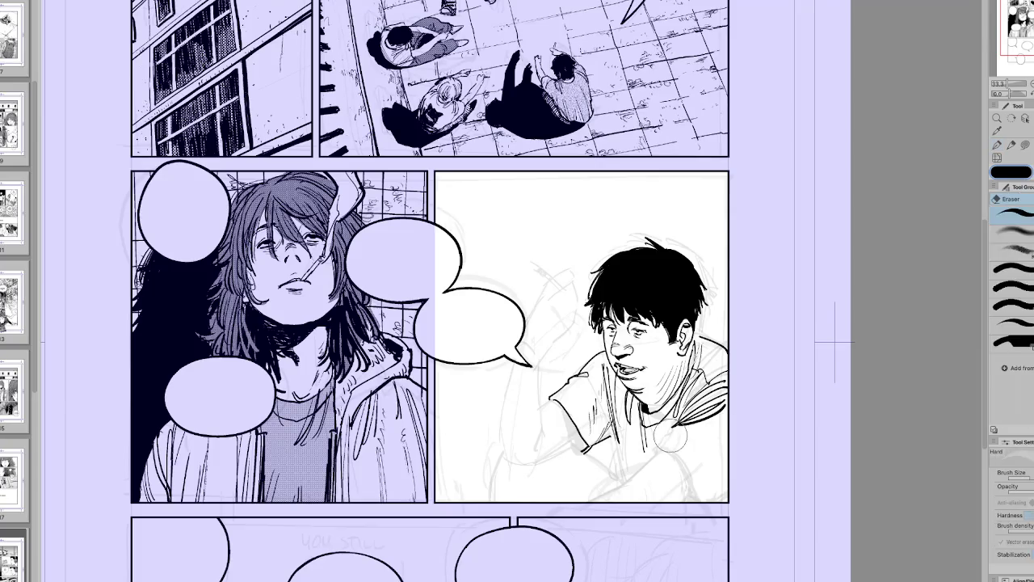
{"action": "key", "text": "p"}
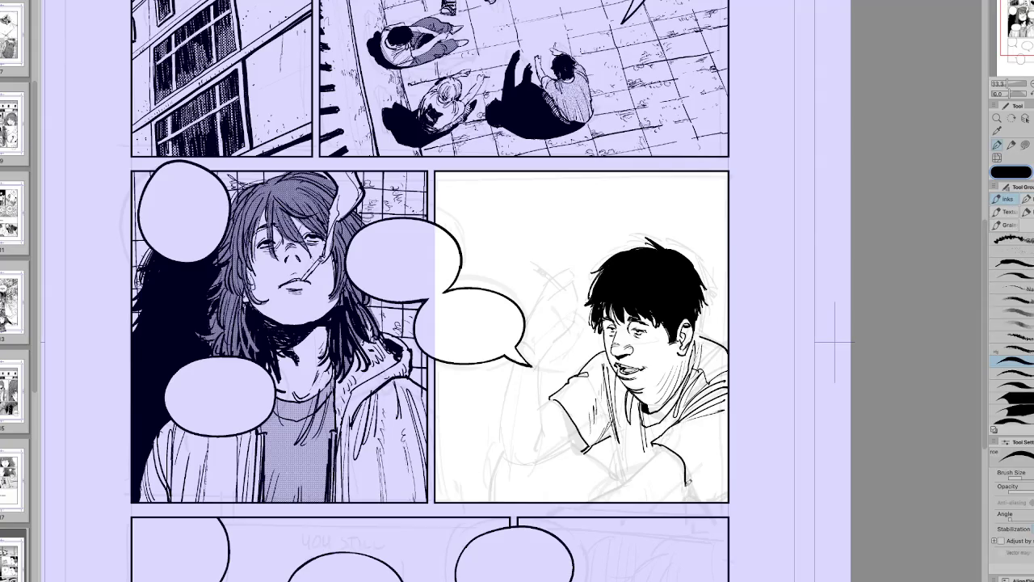
{"action": "key", "text": "h"}
{"action": "mouse_move", "coordinate": [372, 438]}
{"action": "left_mouse_down"}
{"action": "mouse_move", "coordinate": [328, 489]}
{"action": "mouse_move", "coordinate": [332, 499]}
{"action": "left_mouse_up"}
{"action": "left_click_drag", "start_coordinate": [349, 451], "coordinate": [331, 489]}
{"action": "left_click_drag", "start_coordinate": [347, 454], "coordinate": [337, 498]}
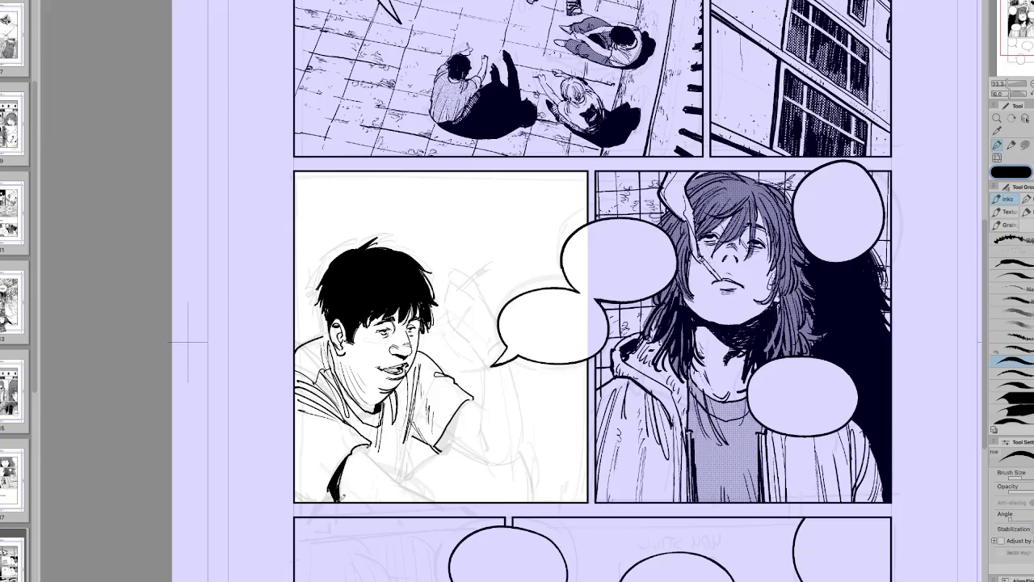
Step: Tilt the view and ink the lines along the boy's forearm and sleeve
{"action": "key", "text": "h"}
{"action": "key", "text": "h"}
{"action": "key", "text": "minus"}
{"action": "key", "text": "minus"}
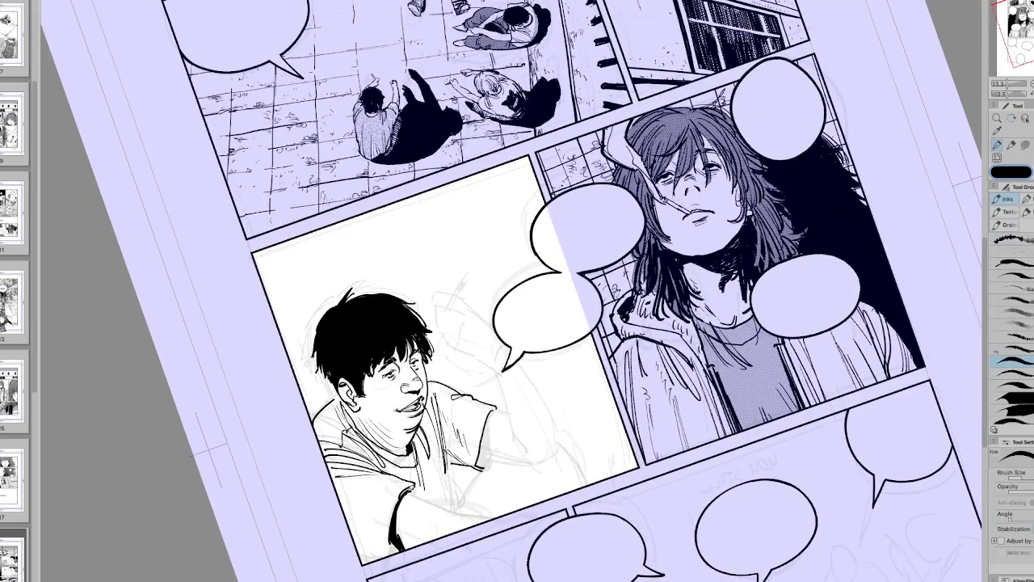
{"action": "key", "text": "r"}
{"action": "key", "text": "h"}
{"action": "key", "text": "minus"}
{"action": "key", "text": "p"}
{"action": "left_click_drag", "start_coordinate": [687, 401], "coordinate": [659, 447]}
{"action": "left_click_drag", "start_coordinate": [721, 422], "coordinate": [702, 457]}
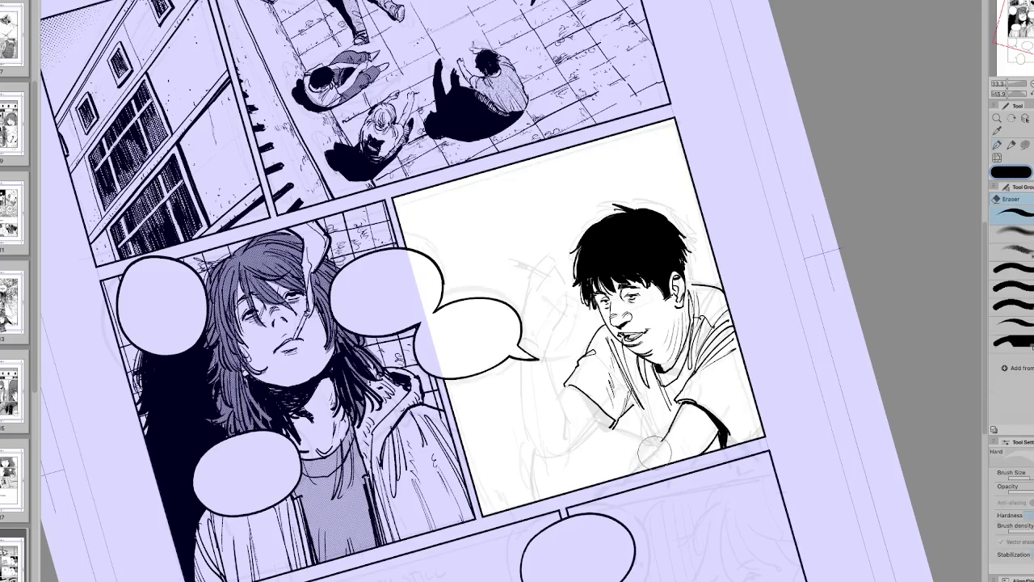
Step: Mirror and rotate the view to check the arm, then reset it upright
{"action": "key", "text": "h"}
{"action": "left_click_drag", "start_coordinate": [420, 452], "coordinate": [361, 471]}
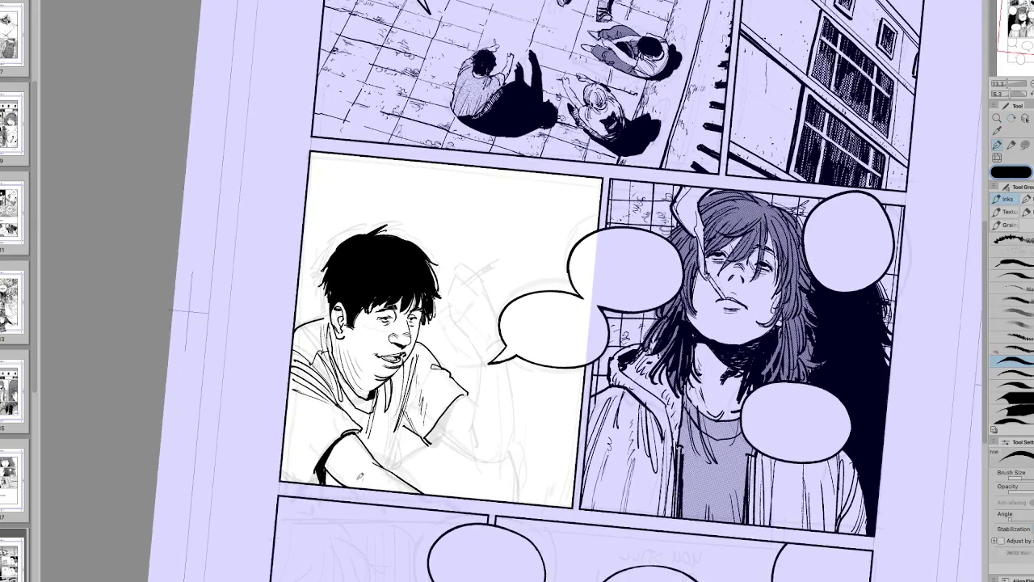
{"action": "key", "text": "h"}
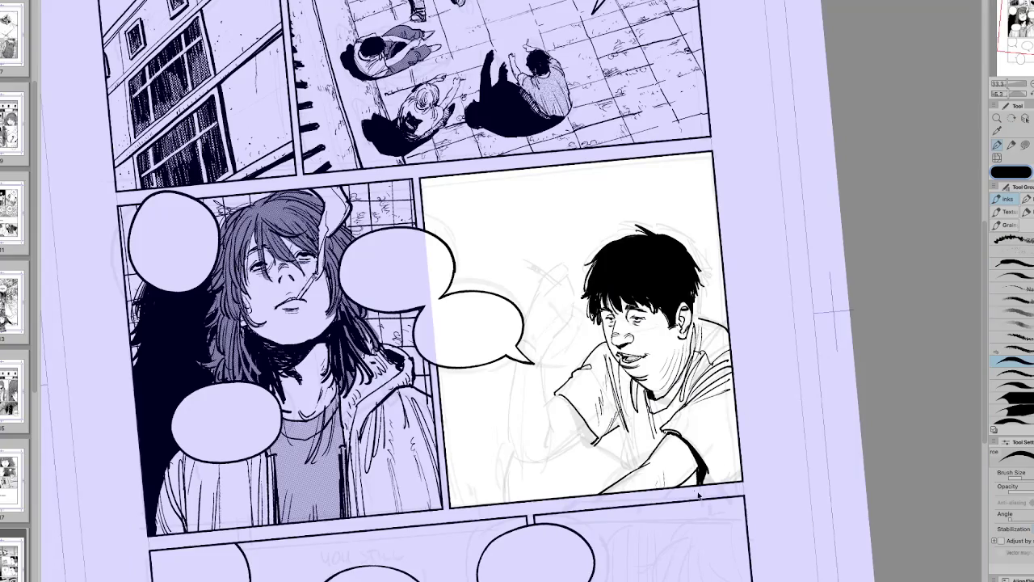
{"action": "key", "text": "h"}
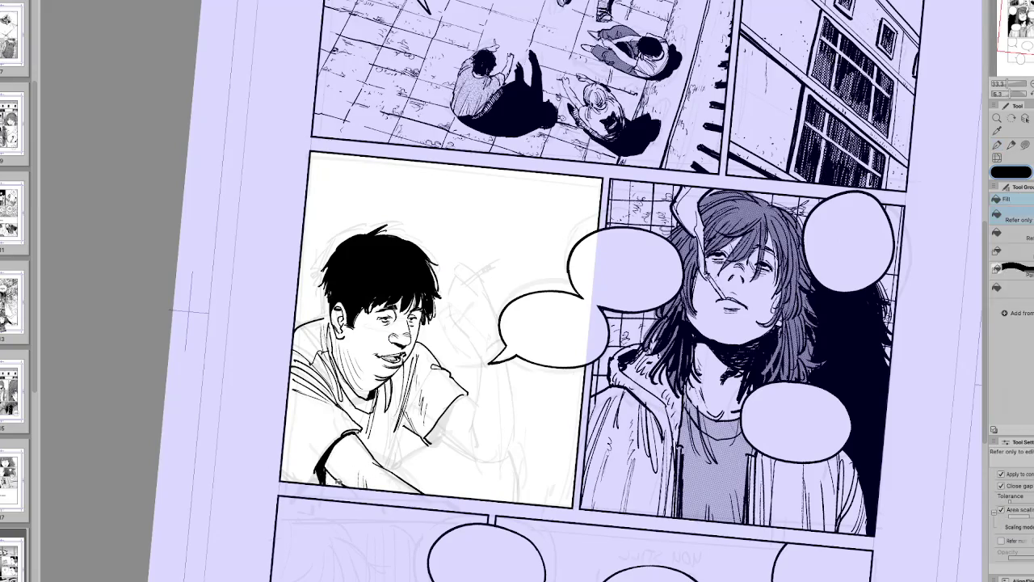
{"action": "key", "text": "h"}
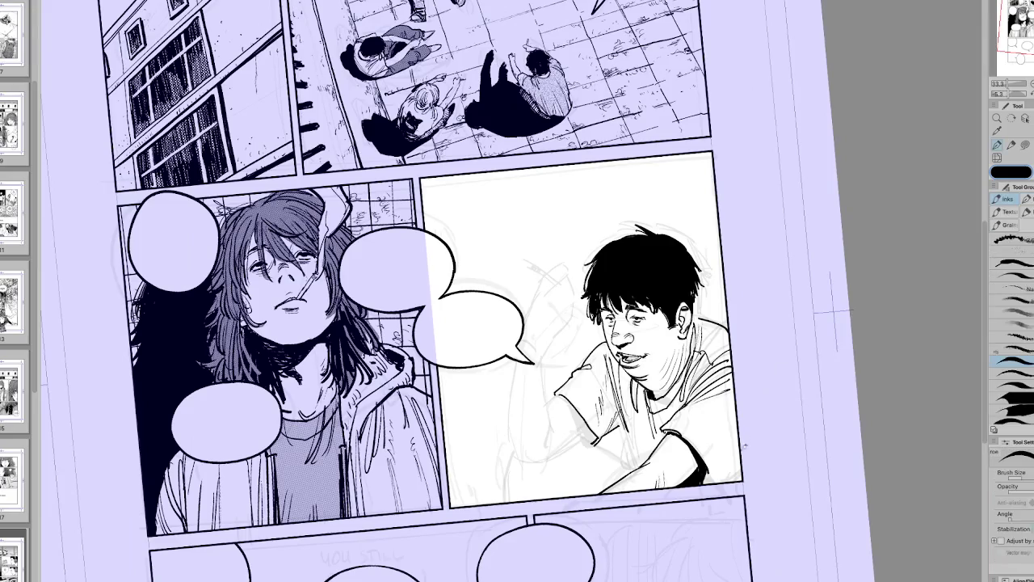
{"action": "left_click_drag", "start_coordinate": [711, 482], "coordinate": [614, 517]}
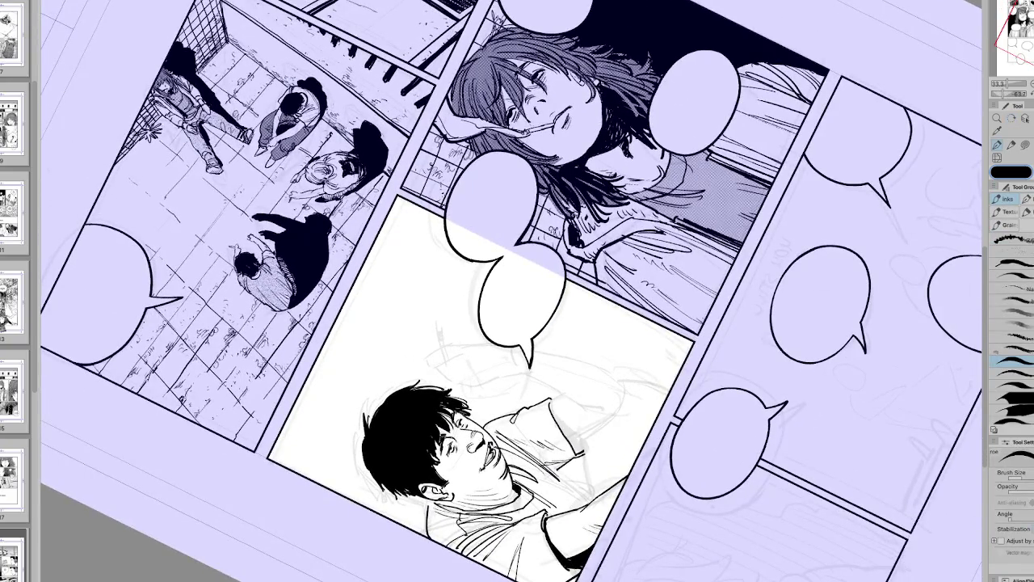
{"action": "key", "text": "at"}
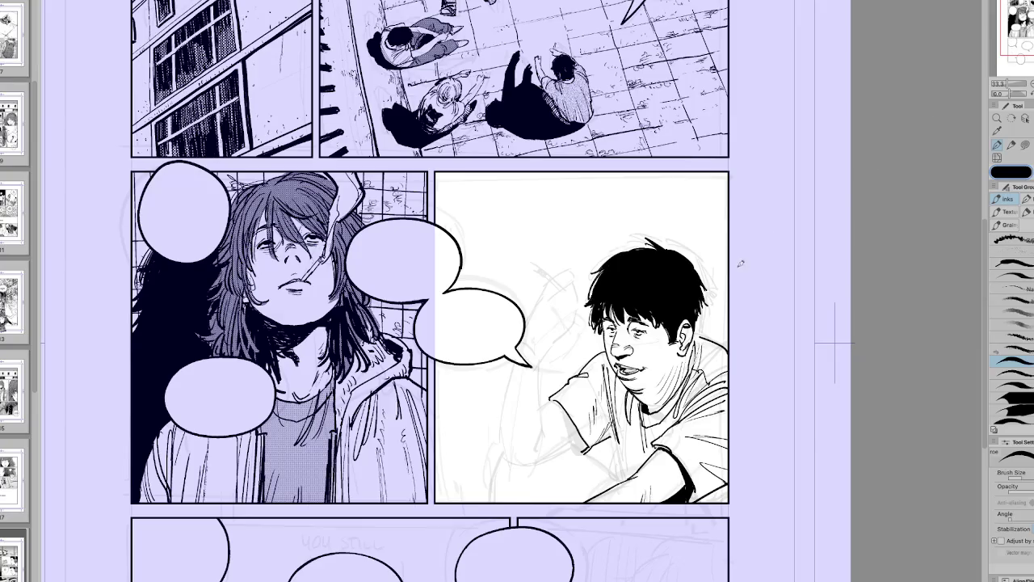
Step: Rotate the view about 30 degrees and ink the line along the boy's raised arm
{"action": "key", "text": "r"}
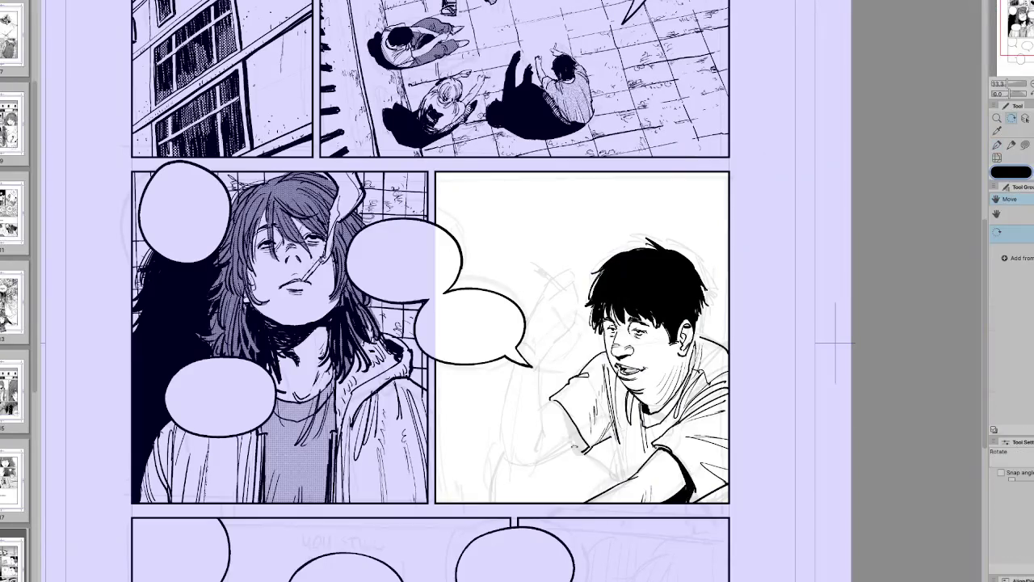
{"action": "left_click_drag", "start_coordinate": [836, 344], "coordinate": [808, 190]}
{"action": "key", "text": "ctrl+z"}
{"action": "left_click_drag", "start_coordinate": [622, 388], "coordinate": [590, 435]}
{"action": "key", "text": "ctrl+z"}
{"action": "left_click_drag", "start_coordinate": [623, 385], "coordinate": [590, 433]}
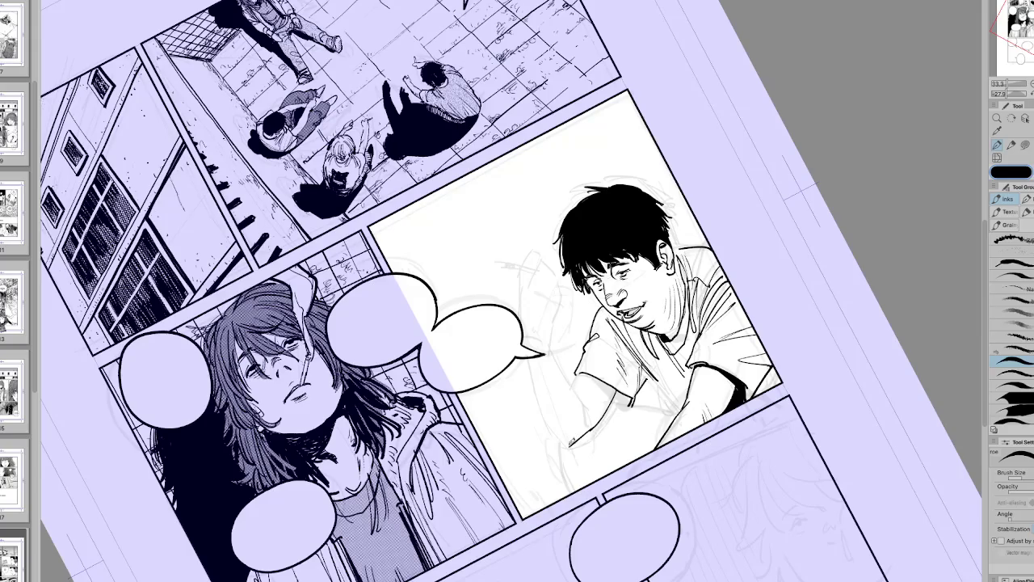
{"action": "key", "text": "r"}
{"action": "left_click_drag", "start_coordinate": [485, 455], "coordinate": [452, 467]}
{"action": "key", "text": "p"}
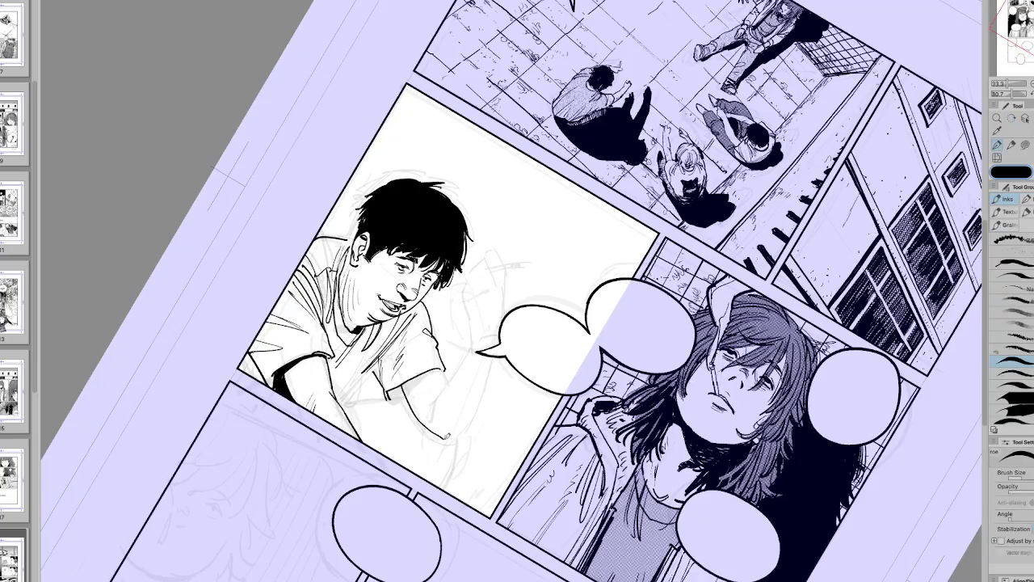
Step: Ink a line along the back of the boy's raised arm
{"action": "key", "text": "h"}
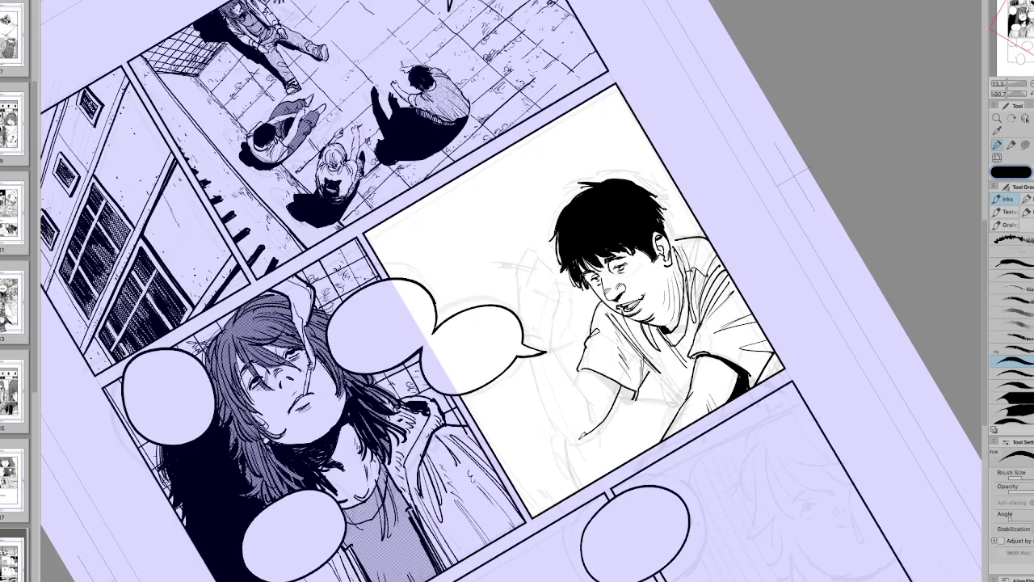
{"action": "mouse_move", "coordinate": [565, 423]}
{"action": "left_mouse_down"}
{"action": "mouse_move", "coordinate": [543, 399]}
{"action": "mouse_move", "coordinate": [526, 338]}
{"action": "left_mouse_up"}
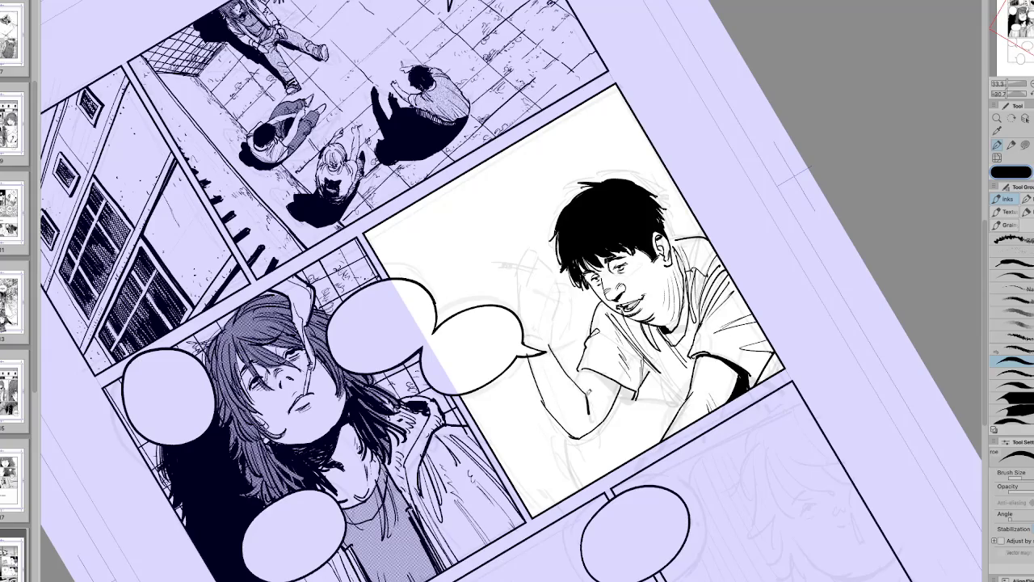
{"action": "key", "text": "h"}
{"action": "left_click_drag", "start_coordinate": [388, 420], "coordinate": [532, 455]}
{"action": "key", "text": "p"}
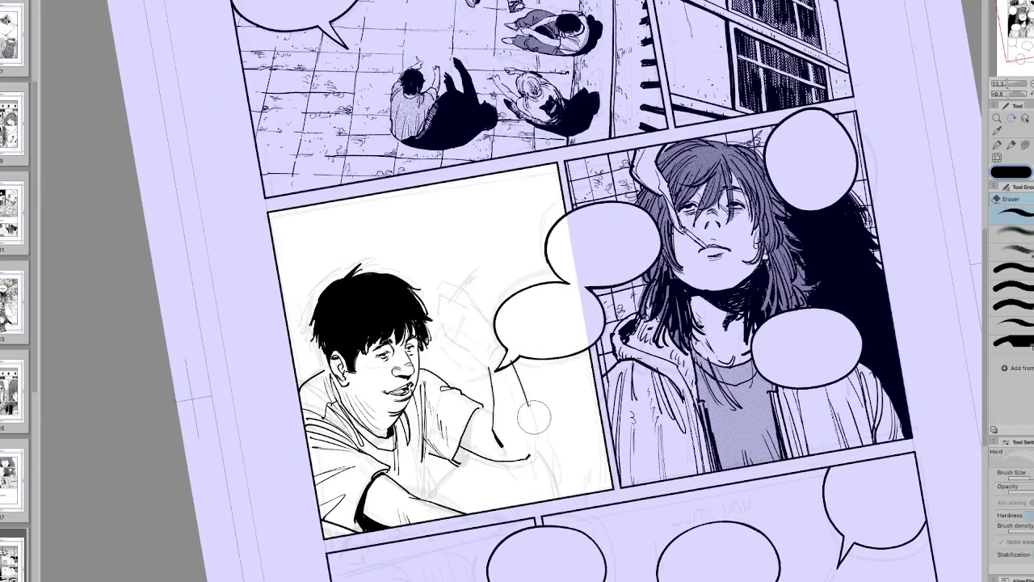
Step: Try a short stroke near the raised hand, undo it, and level the view again
{"action": "left_click_drag", "start_coordinate": [528, 402], "coordinate": [530, 462]}
{"action": "key", "text": "ctrl+z"}
{"action": "left_click_drag", "start_coordinate": [531, 394], "coordinate": [534, 449]}
{"action": "key", "text": "ctrl+z"}
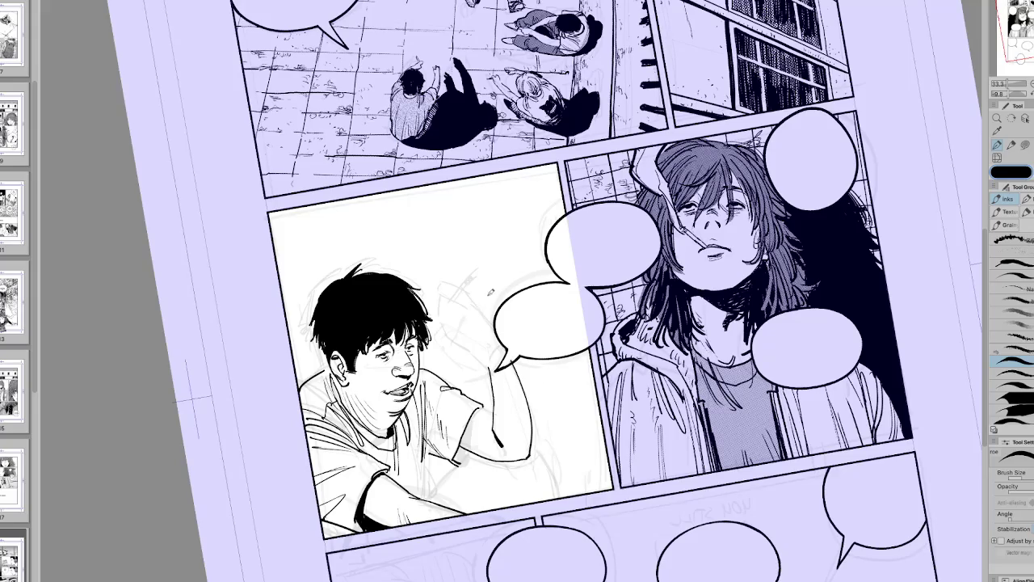
{"action": "key", "text": "h"}
{"action": "key", "text": "h"}
{"action": "key", "text": "^"}
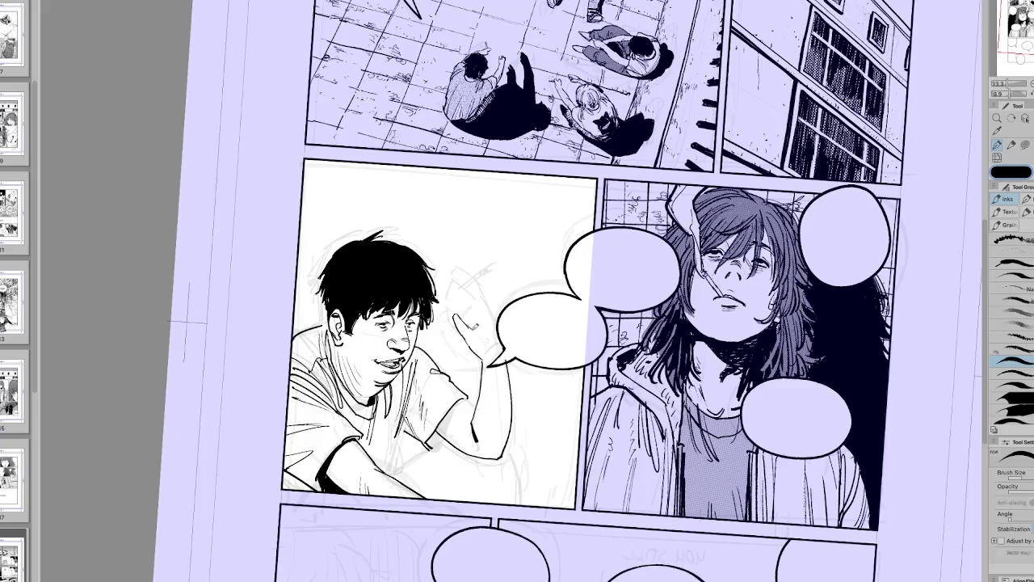
{"action": "key", "text": "r"}
{"action": "key", "text": "h"}
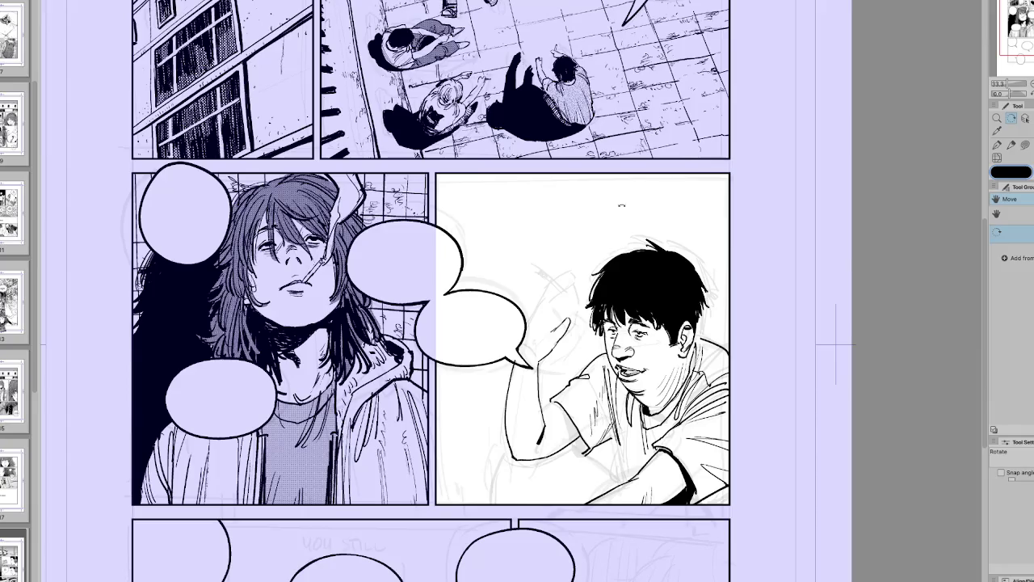
{"action": "key", "text": "h"}
{"action": "key", "text": "p"}
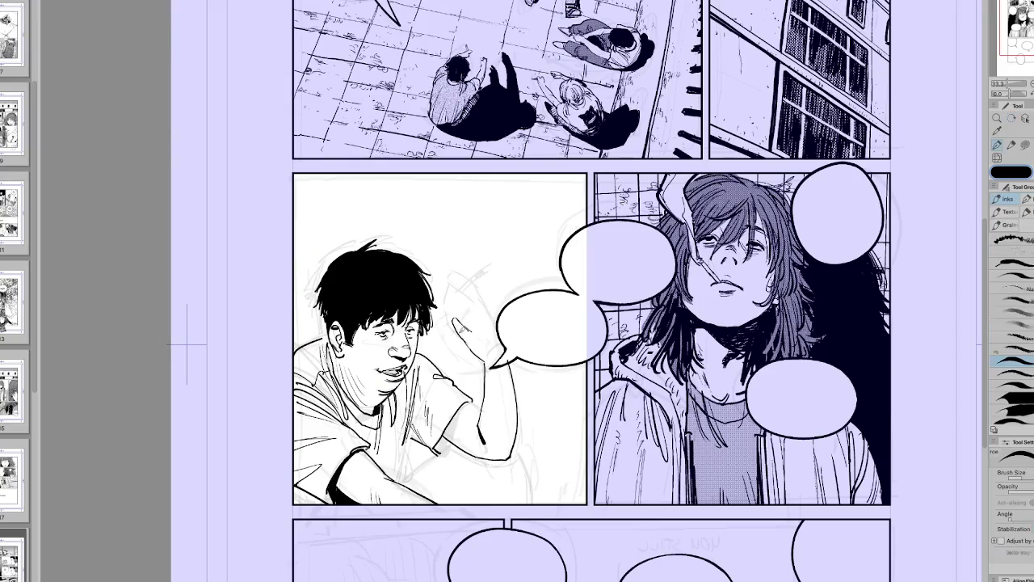
Step: Sketch the cigarette in the raised hand and ink the boy's fingertip
{"action": "mouse_move", "coordinate": [455, 319]}
{"action": "left_mouse_down"}
{"action": "mouse_move", "coordinate": [467, 315]}
{"action": "mouse_move", "coordinate": [443, 296]}
{"action": "mouse_move", "coordinate": [474, 296]}
{"action": "mouse_move", "coordinate": [457, 304]}
{"action": "left_mouse_up"}
{"action": "key", "text": "h"}
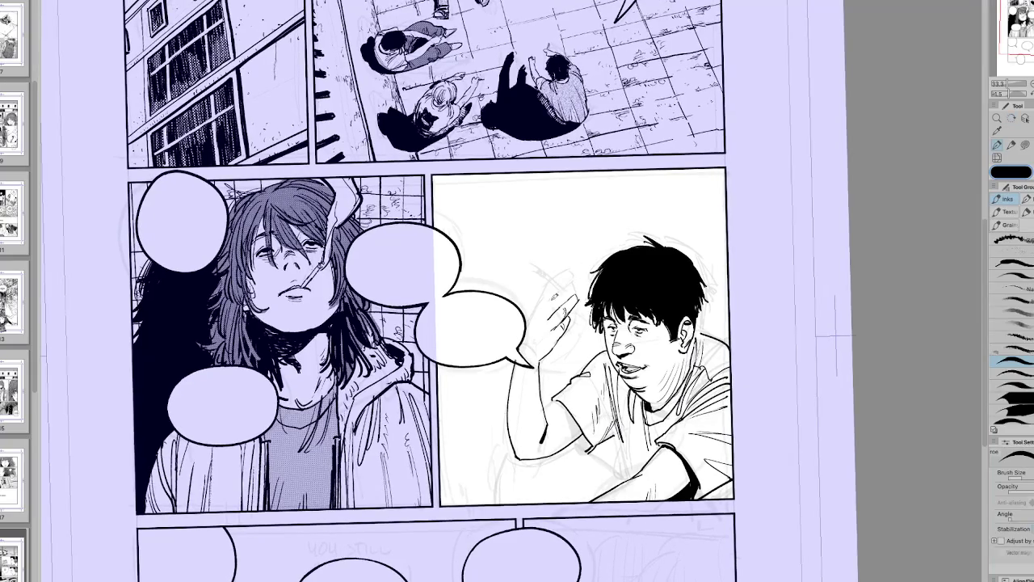
{"action": "key", "text": "ctrl+@"}
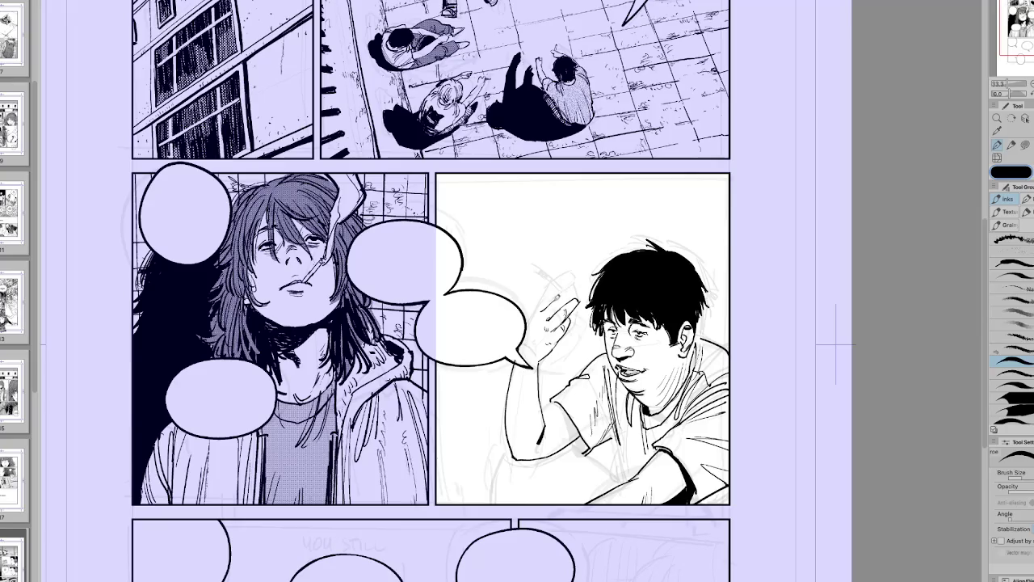
{"action": "left_click_drag", "start_coordinate": [569, 296], "coordinate": [580, 286]}
{"action": "key", "text": "h"}
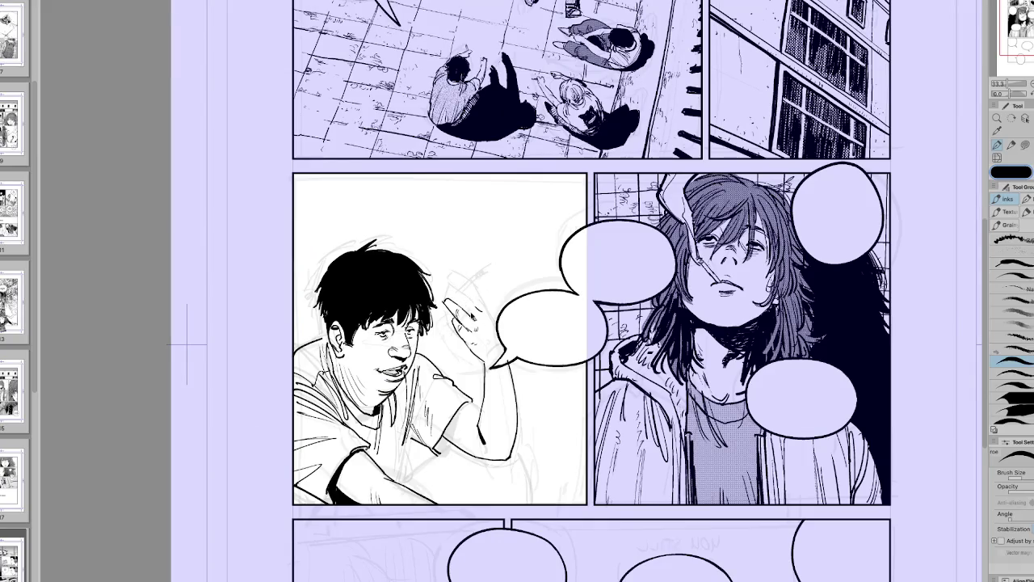
Step: Ink the cigarette between the boy's fingers and adjust the finger lines
{"action": "mouse_move", "coordinate": [477, 315]}
{"action": "left_mouse_down"}
{"action": "mouse_move", "coordinate": [453, 287]}
{"action": "mouse_move", "coordinate": [566, 348]}
{"action": "left_mouse_up"}
{"action": "key", "text": "e"}
{"action": "key", "text": "p"}
{"action": "key", "text": "h"}
{"action": "left_click_drag", "start_coordinate": [527, 305], "coordinate": [527, 317]}
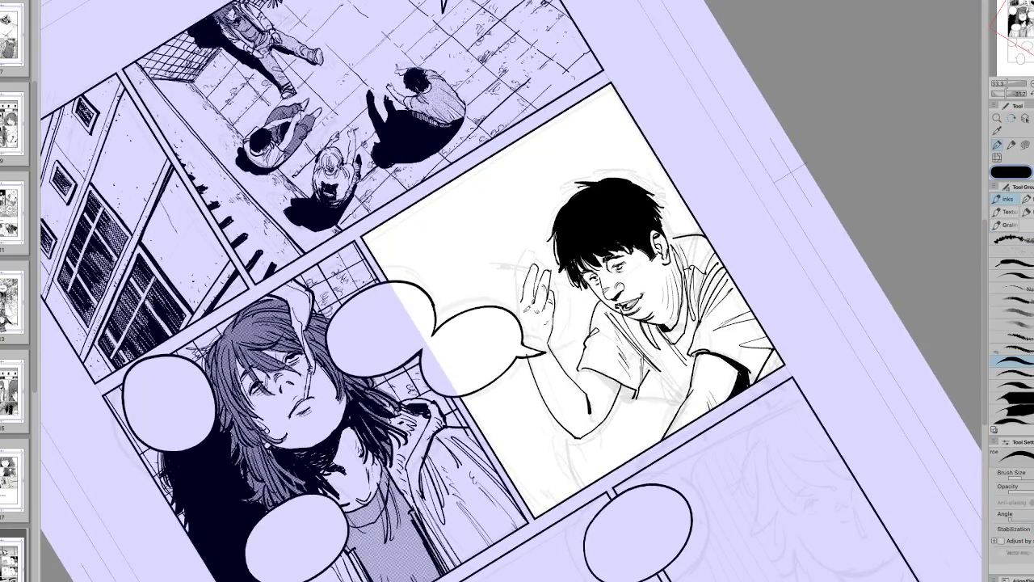
{"action": "key", "text": "ctrl+@"}
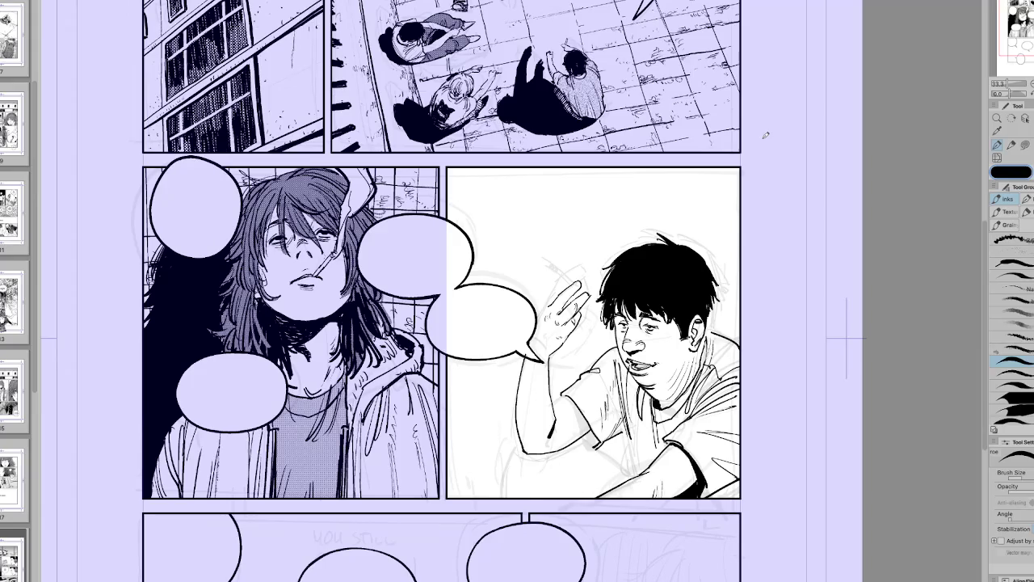
Step: Darken the cigarette's outline and ink the left edge of the boy's raised hand
{"action": "key", "text": "r"}
{"action": "key", "text": "p"}
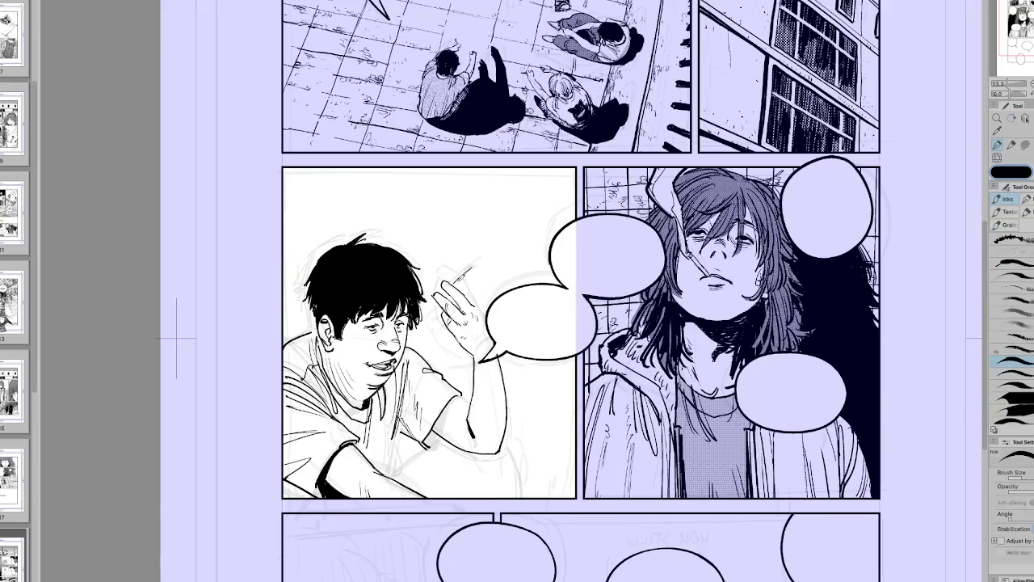
{"action": "mouse_move", "coordinate": [474, 263]}
{"action": "left_mouse_down"}
{"action": "mouse_move", "coordinate": [458, 281]}
{"action": "mouse_move", "coordinate": [476, 265]}
{"action": "mouse_move", "coordinate": [546, 277]}
{"action": "left_mouse_up"}
{"action": "key", "text": "h"}
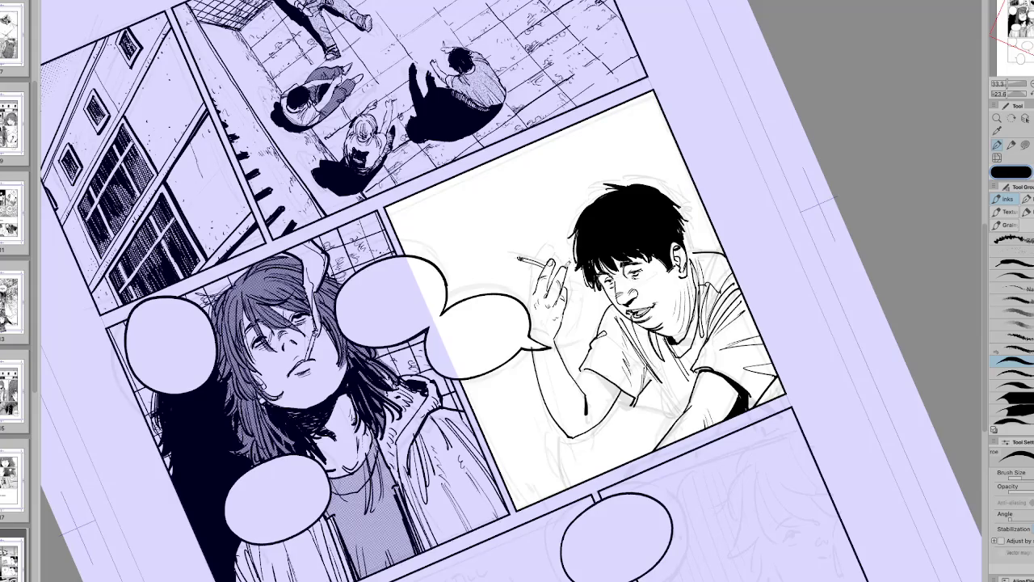
{"action": "left_click_drag", "start_coordinate": [533, 275], "coordinate": [533, 300]}
Step: Level the mirrored page view almost upright and erase stray marks around the hand
{"action": "key", "text": "r"}
{"action": "key", "text": "h"}
{"action": "left_click_drag", "start_coordinate": [614, 202], "coordinate": [485, 297]}
{"action": "key", "text": "p"}
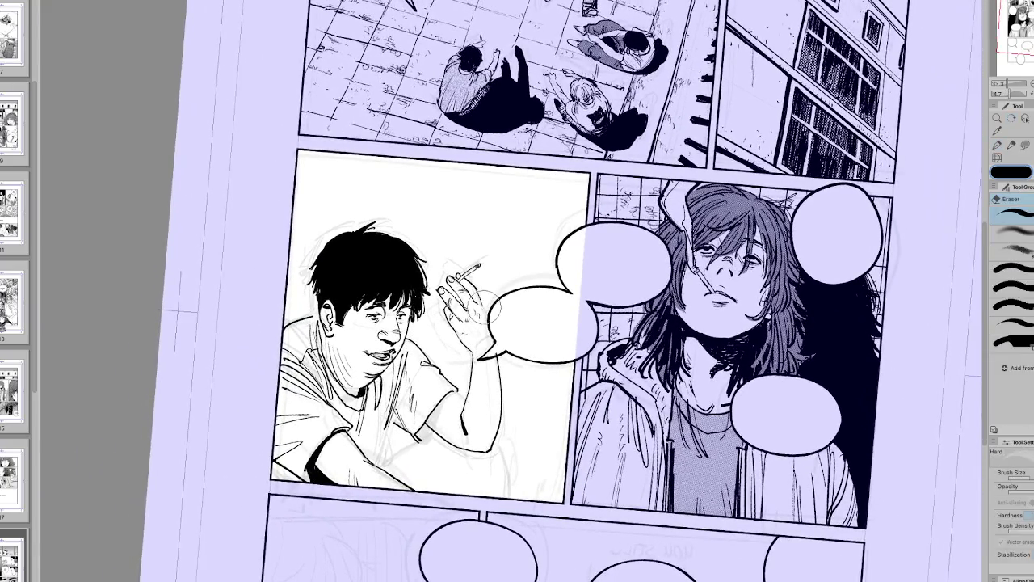
{"action": "key", "text": "h"}
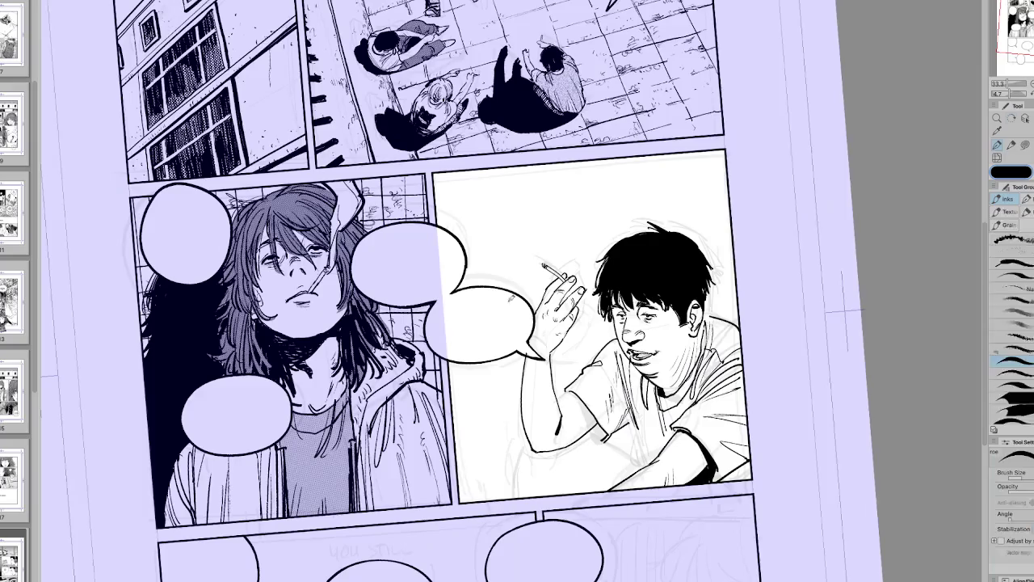
{"action": "key", "text": "r"}
{"action": "left_click_drag", "start_coordinate": [488, 279], "coordinate": [491, 278]}
{"action": "key", "text": "p"}
{"action": "key", "text": "h"}
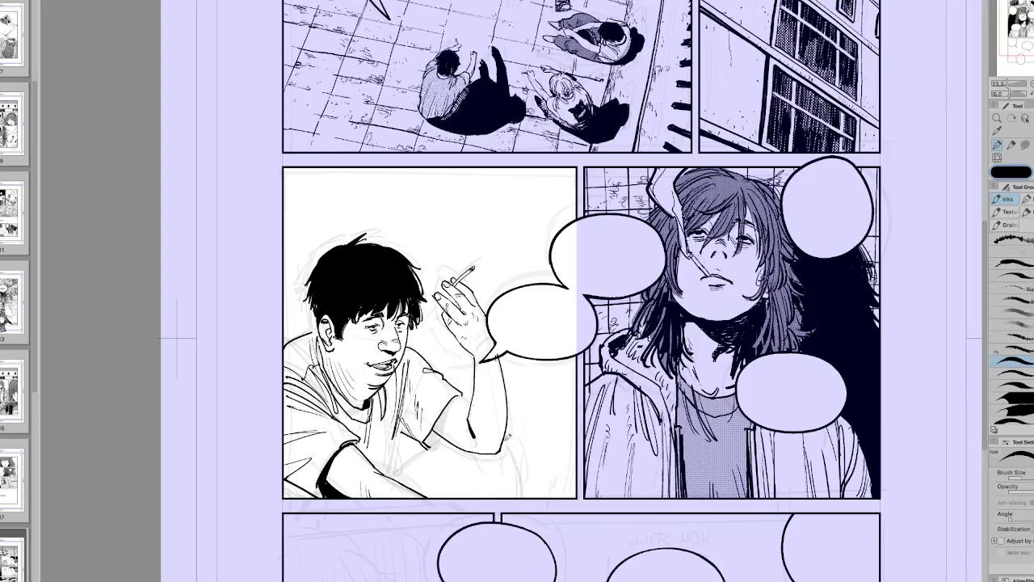
{"action": "key", "text": "e"}
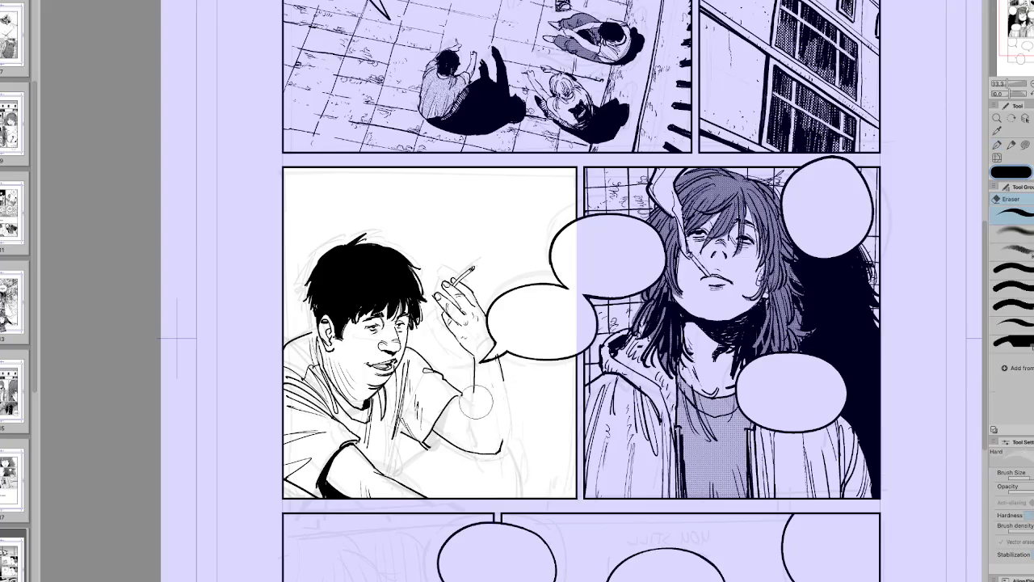
{"action": "key", "text": "h"}
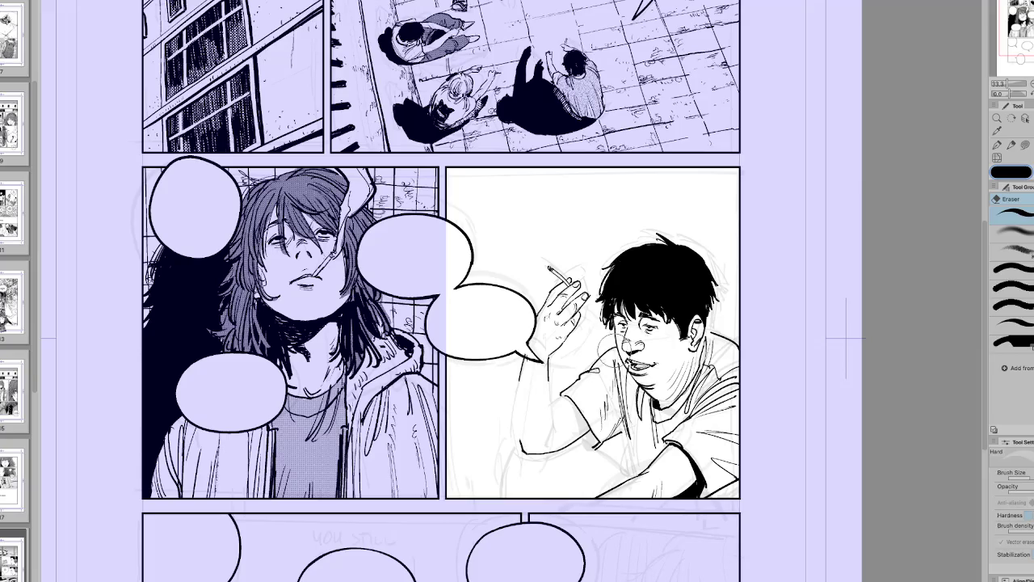
{"action": "scroll", "coordinate": [606, 339], "scroll_direction": "up", "scroll_amount": 2}
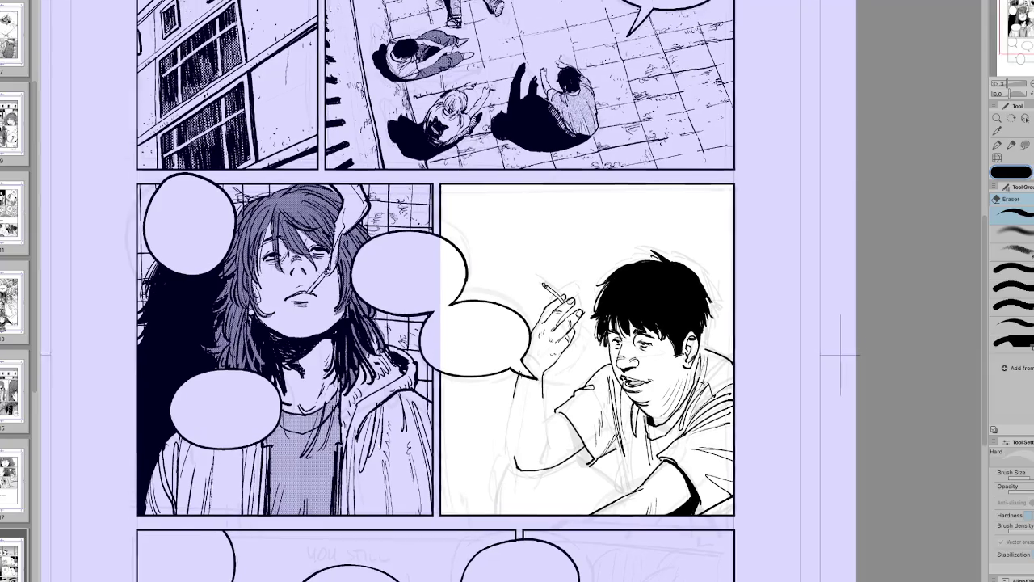
Step: Lasso the area around the boy's hand, then drop the selection and return to the pen
{"action": "key", "text": "m"}
{"action": "left_click_drag", "start_coordinate": [544, 386], "coordinate": [543, 393]}
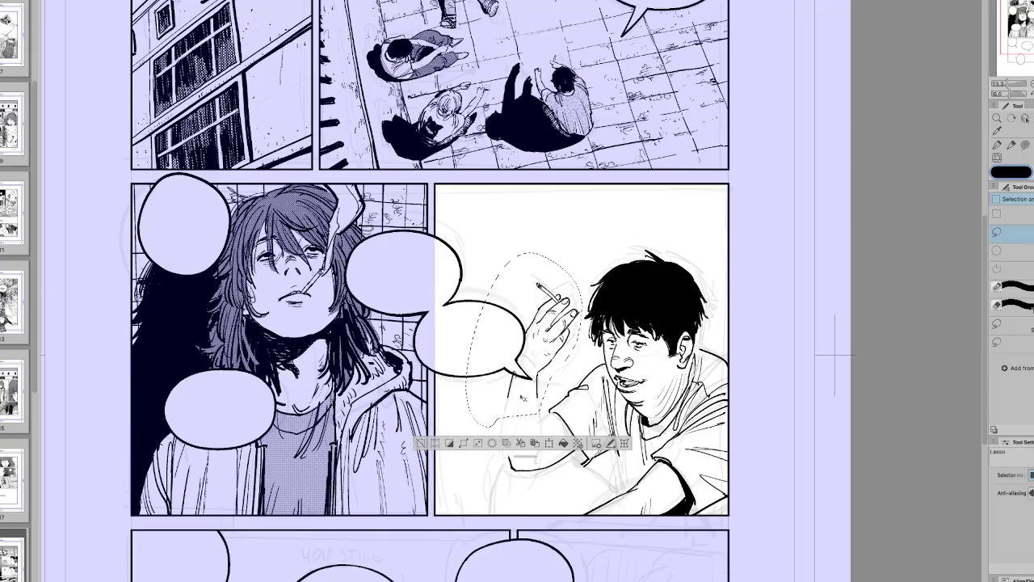
{"action": "key", "text": "h"}
{"action": "key", "text": "e"}
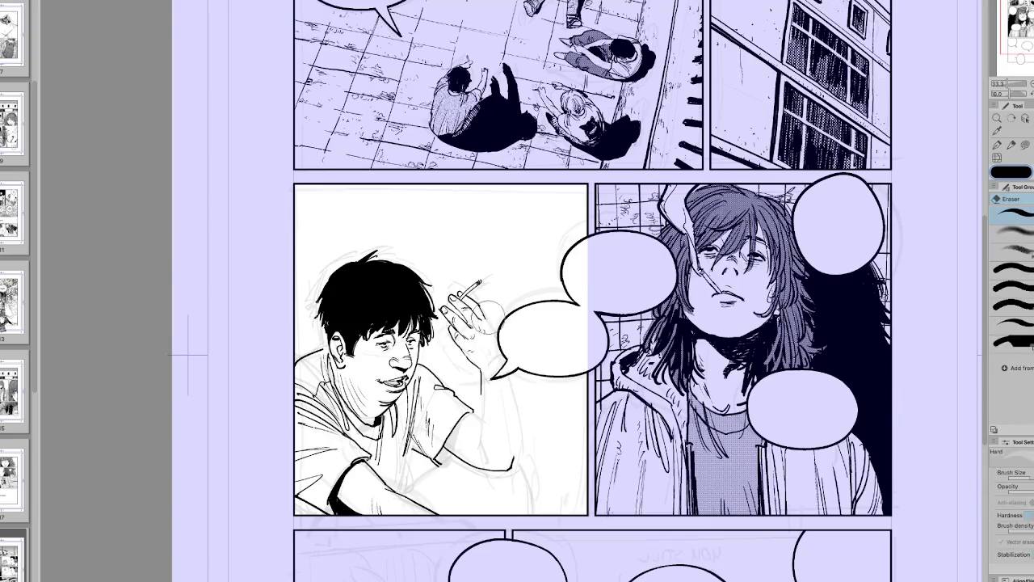
{"action": "key", "text": "p"}
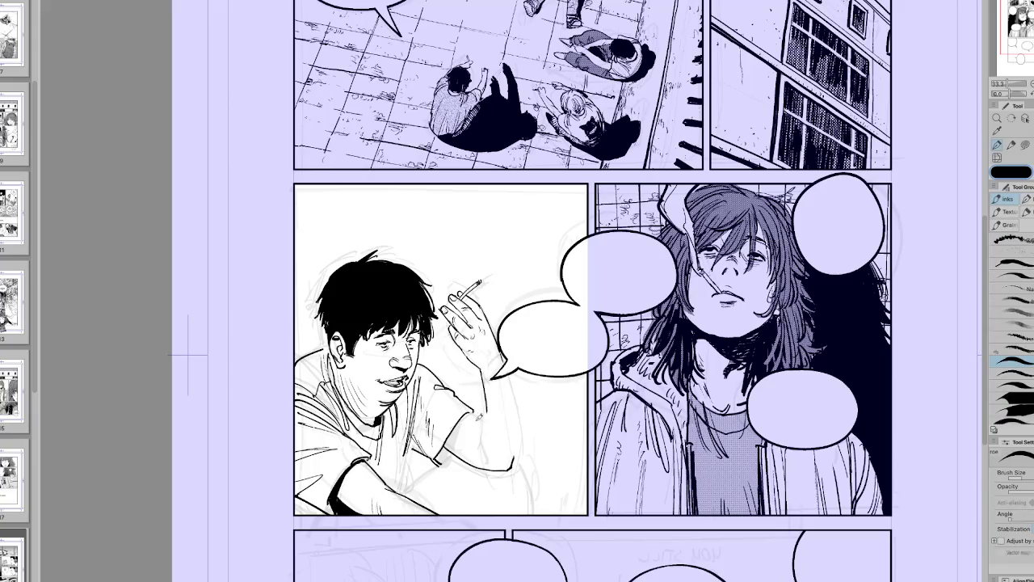
Step: Try two strokes along the raised forearm and undo both
{"action": "left_click_drag", "start_coordinate": [505, 374], "coordinate": [521, 430]}
{"action": "key", "text": "ctrl+z"}
{"action": "mouse_move", "coordinate": [512, 370]}
{"action": "left_mouse_down"}
{"action": "mouse_move", "coordinate": [525, 432]}
{"action": "mouse_move", "coordinate": [515, 464]}
{"action": "left_mouse_up"}
{"action": "key", "text": "ctrl+z"}
Step: Ink the forearm's left outline below the speech-bubble tail, then tilt the page counter-clockwise
{"action": "key", "text": "h"}
{"action": "left_click_drag", "start_coordinate": [502, 424], "coordinate": [514, 468]}
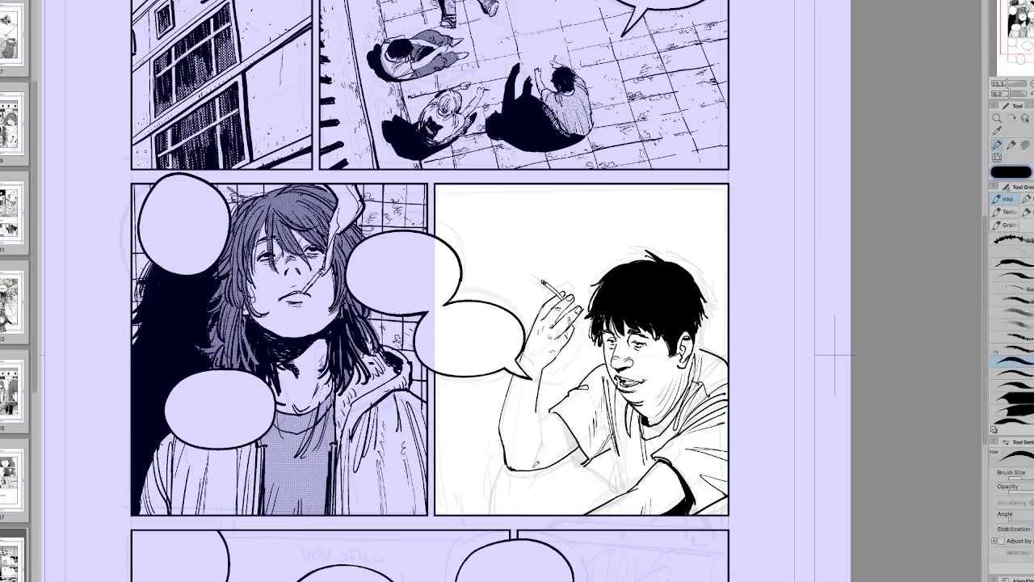
{"action": "left_click_drag", "start_coordinate": [507, 423], "coordinate": [509, 465]}
{"action": "key", "text": "e"}
{"action": "key", "text": "r"}
{"action": "key", "text": "h"}
{"action": "mouse_move", "coordinate": [542, 449]}
{"action": "left_mouse_down"}
{"action": "mouse_move", "coordinate": [566, 404]}
{"action": "mouse_move", "coordinate": [529, 457]}
{"action": "left_mouse_up"}
Step: Ink the boy's elbow and forearm contour, then rotate the page view
{"action": "key", "text": "p"}
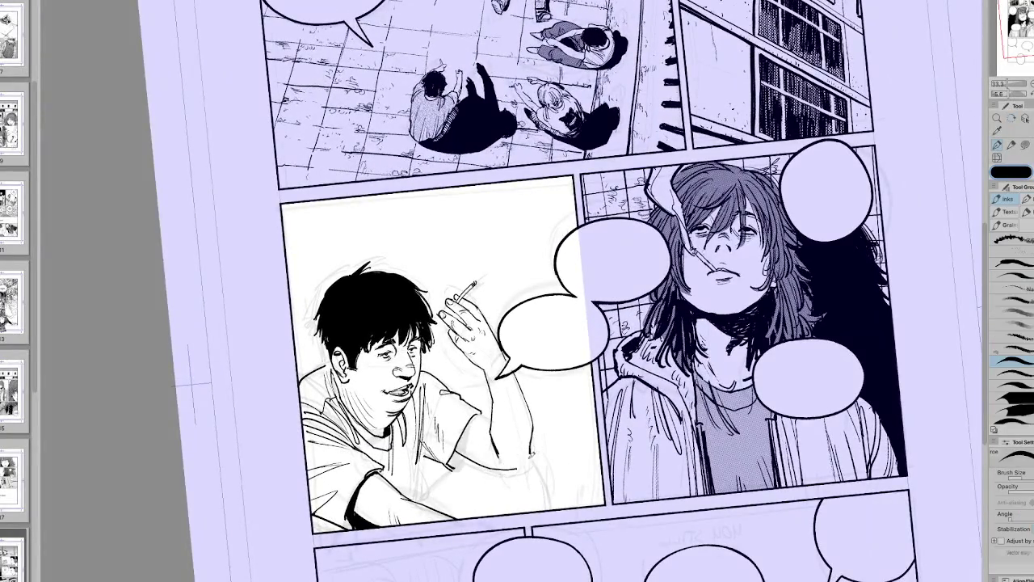
{"action": "mouse_move", "coordinate": [531, 455]}
{"action": "left_mouse_down"}
{"action": "mouse_move", "coordinate": [523, 469]}
{"action": "mouse_move", "coordinate": [412, 420]}
{"action": "left_mouse_up"}
{"action": "key", "text": "h"}
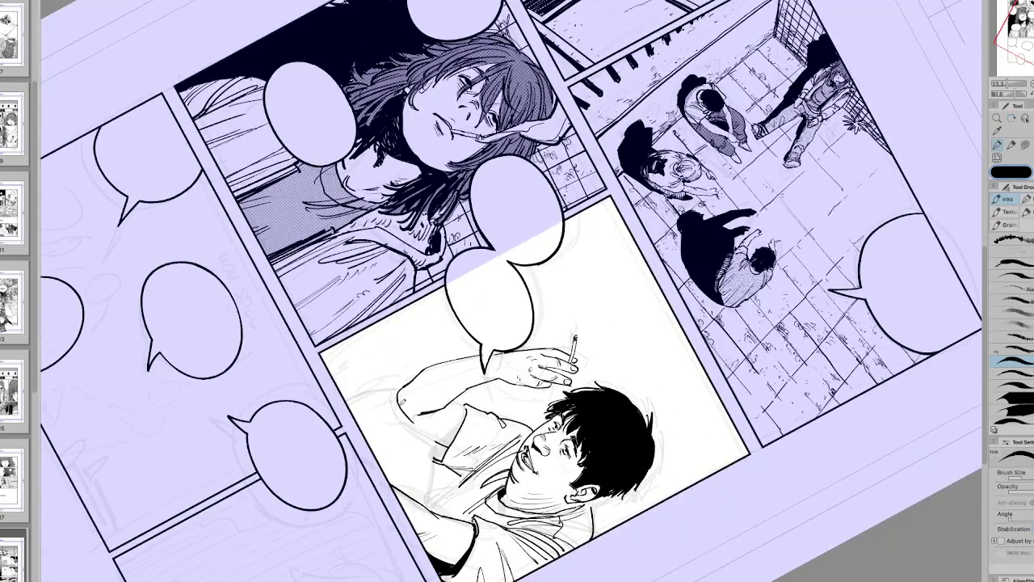
{"action": "key", "text": "h"}
{"action": "mouse_move", "coordinate": [440, 440]}
{"action": "left_mouse_down"}
{"action": "mouse_move", "coordinate": [485, 379]}
{"action": "mouse_move", "coordinate": [638, 379]}
{"action": "left_mouse_up"}
{"action": "key", "text": "p"}
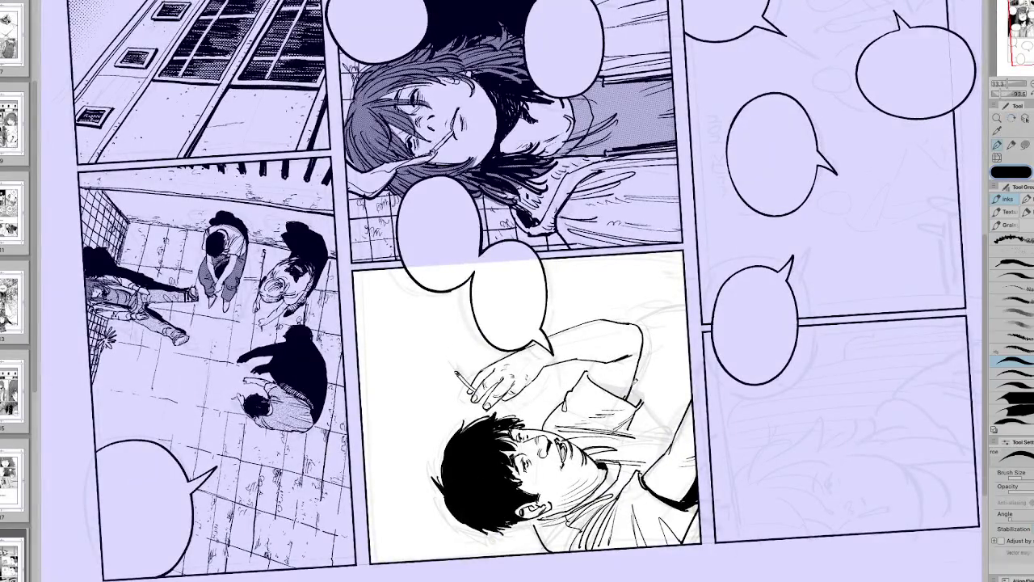
Step: Tilt the page about 30° and fill the boy's shirt fold with solid black
{"action": "key", "text": "h"}
{"action": "mouse_move", "coordinate": [594, 365]}
{"action": "left_mouse_down"}
{"action": "mouse_move", "coordinate": [565, 307]}
{"action": "mouse_move", "coordinate": [574, 395]}
{"action": "mouse_move", "coordinate": [558, 339]}
{"action": "mouse_move", "coordinate": [485, 416]}
{"action": "left_mouse_up"}
{"action": "key", "text": "p"}
{"action": "key", "text": "h"}
{"action": "key", "text": "p"}
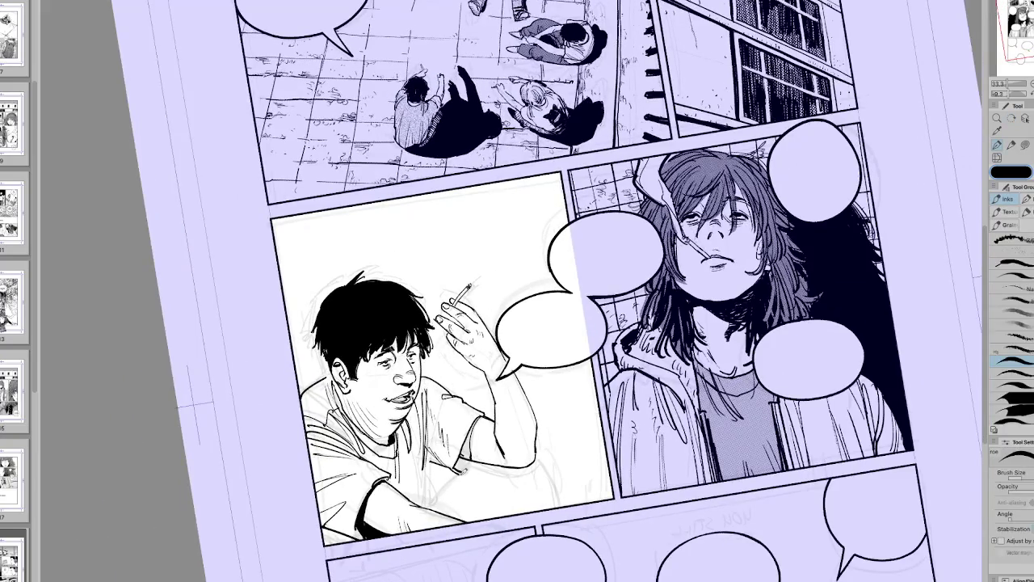
{"action": "key", "text": "g"}
{"action": "left_click", "coordinate": [465, 459]}
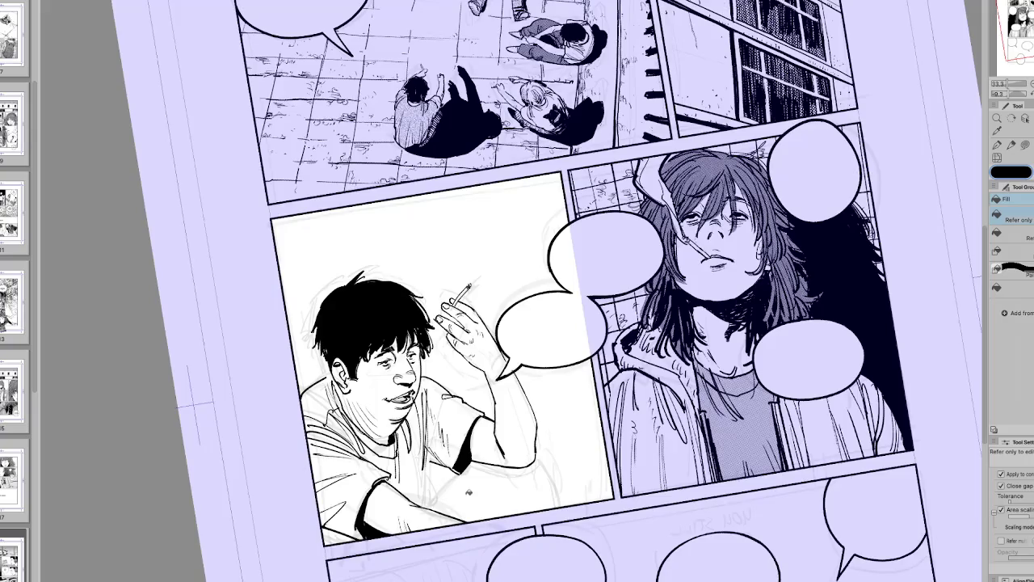
{"action": "key", "text": "h"}
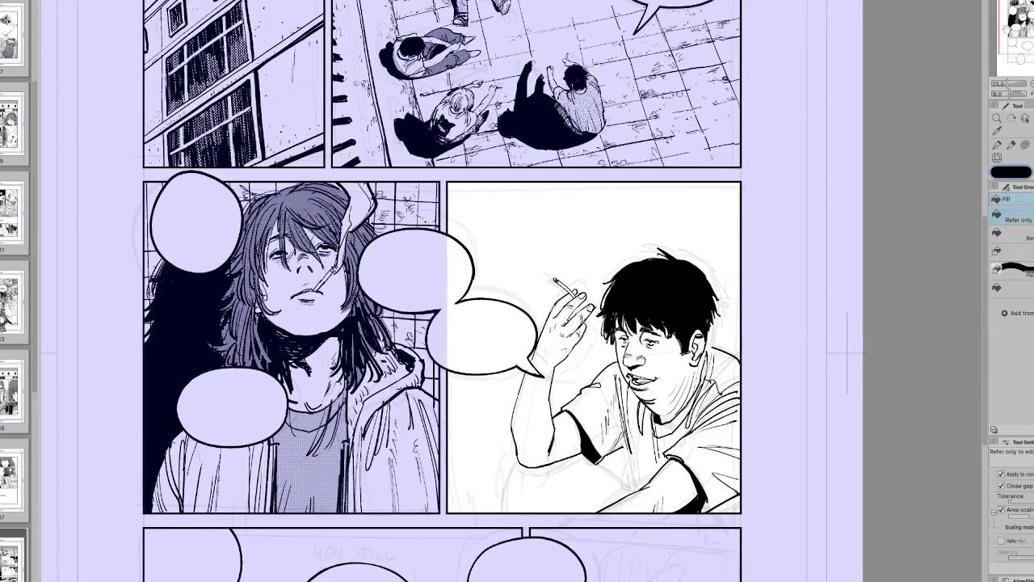
Step: Straighten the tilted page view and check the drawing in mirrored view
{"action": "key", "text": "p"}
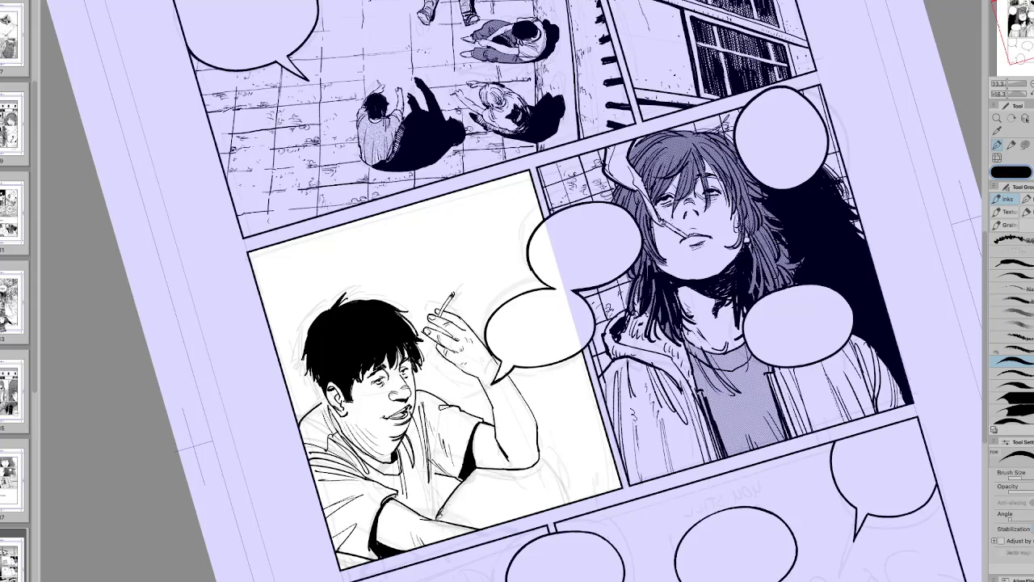
{"action": "key", "text": "h"}
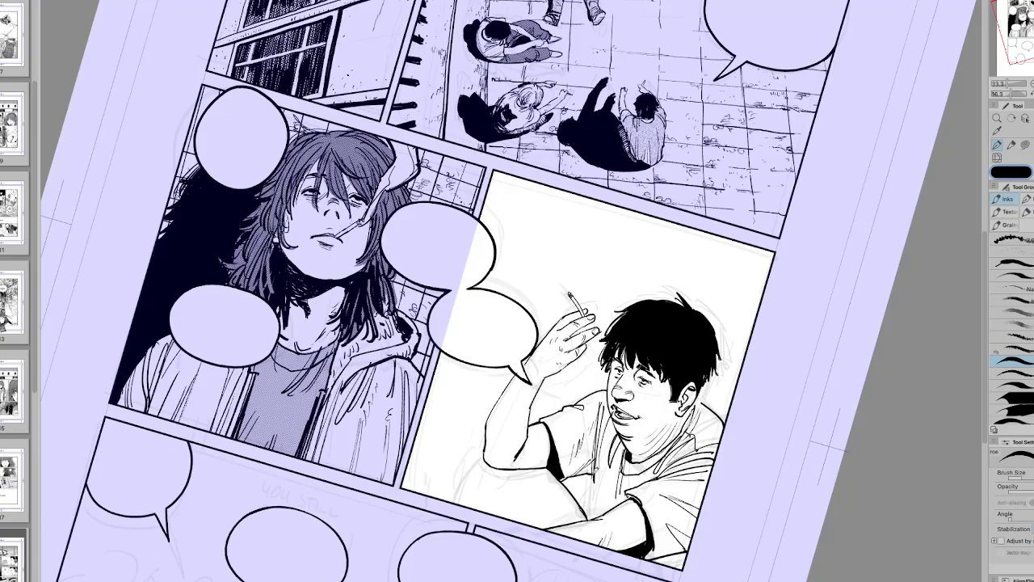
{"action": "key", "text": "ctrl+0"}
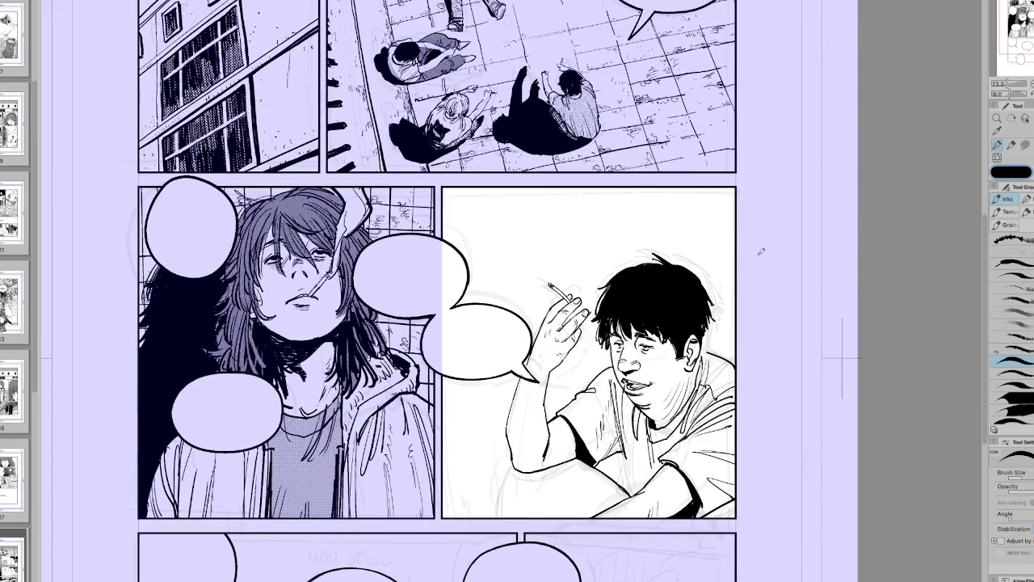
{"action": "key", "text": "h"}
{"action": "key", "text": "e"}
{"action": "key", "text": "p"}
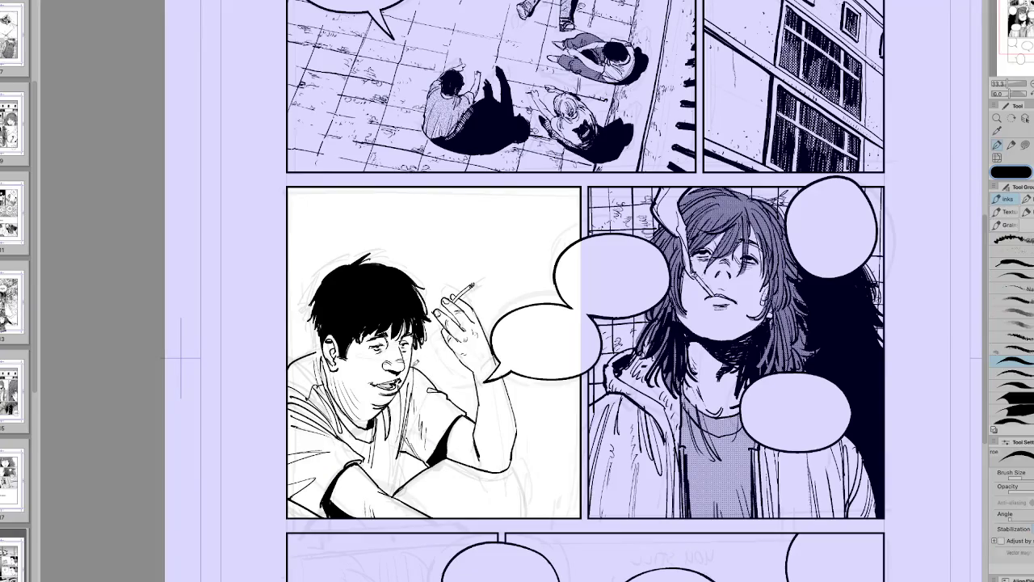
{"action": "key", "text": "h"}
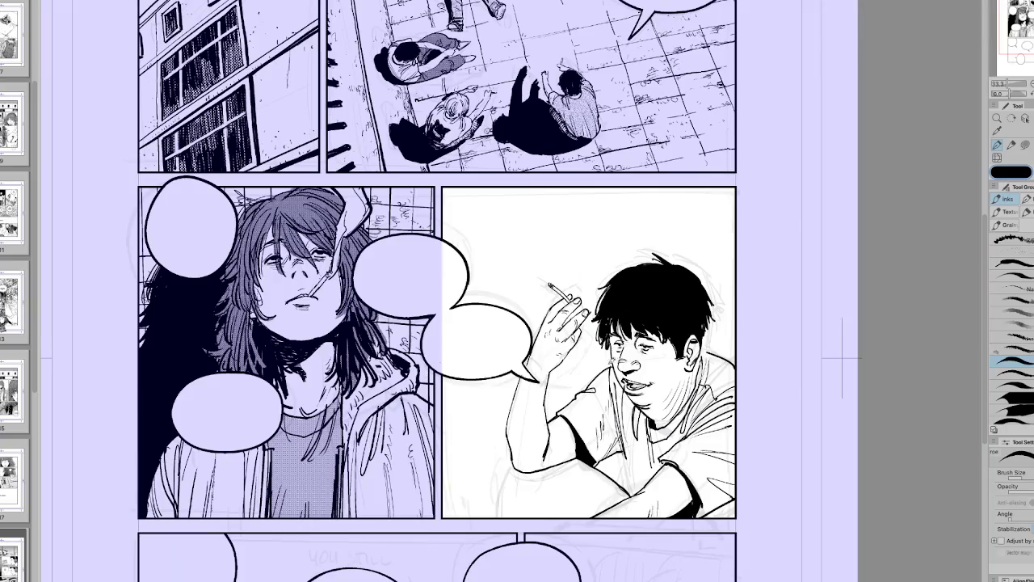
{"action": "key", "text": "e"}
{"action": "key", "text": "p"}
Step: Add a small ink mark on the boy's cheek, thin the brush, and reset the view upright
{"action": "left_click_drag", "start_coordinate": [608, 373], "coordinate": [604, 360]}
{"action": "key", "text": "bracketleft"}
{"action": "key", "text": "h"}
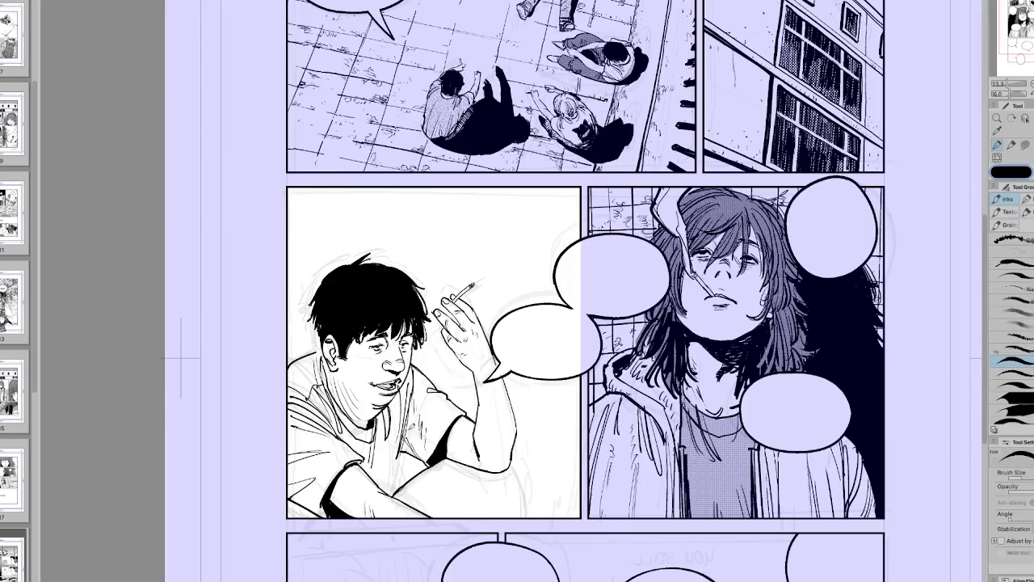
{"action": "key", "text": "h"}
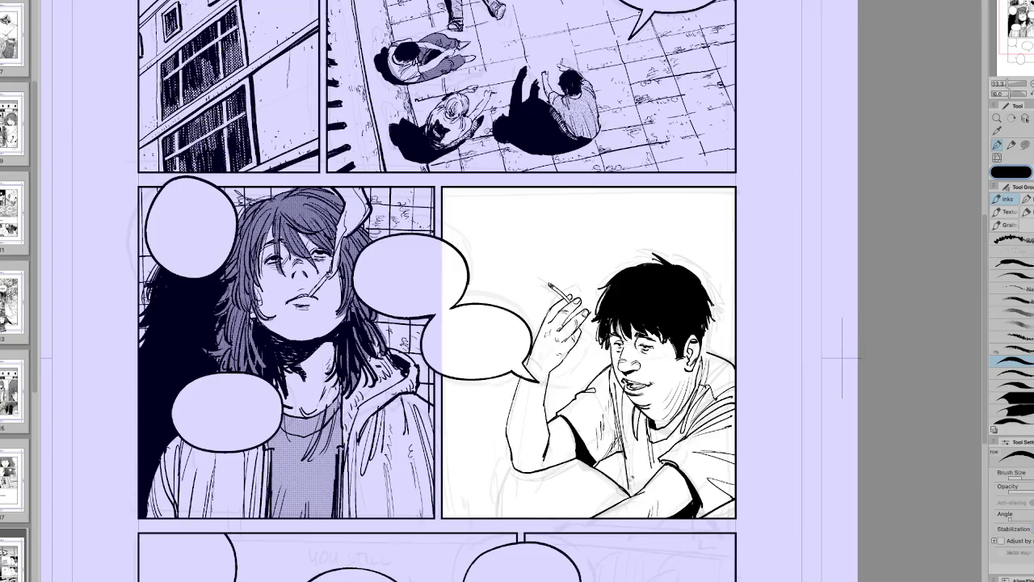
{"action": "key", "text": "h"}
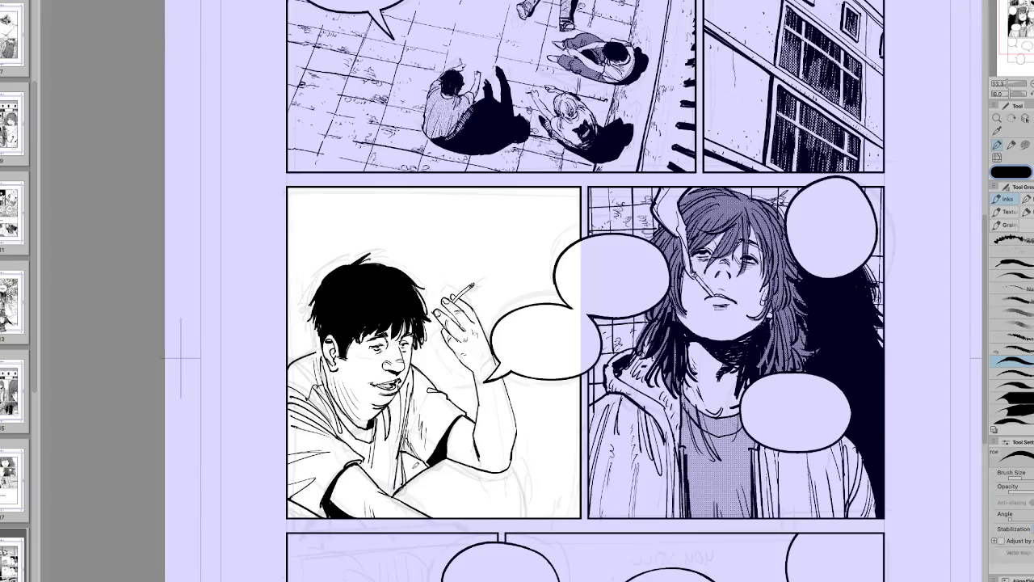
{"action": "key", "text": "h"}
{"action": "key", "text": "h"}
{"action": "left_click_drag", "start_coordinate": [647, 243], "coordinate": [566, 202]}
{"action": "key", "text": "ctrl+0"}
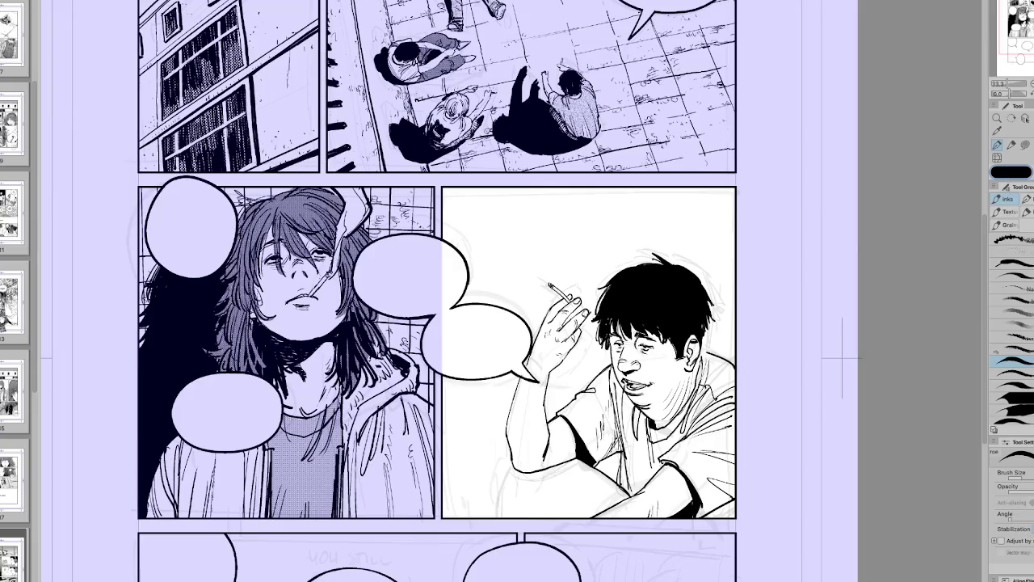
{"action": "scroll", "coordinate": [437, 291], "scroll_direction": "down", "scroll_amount": 1}
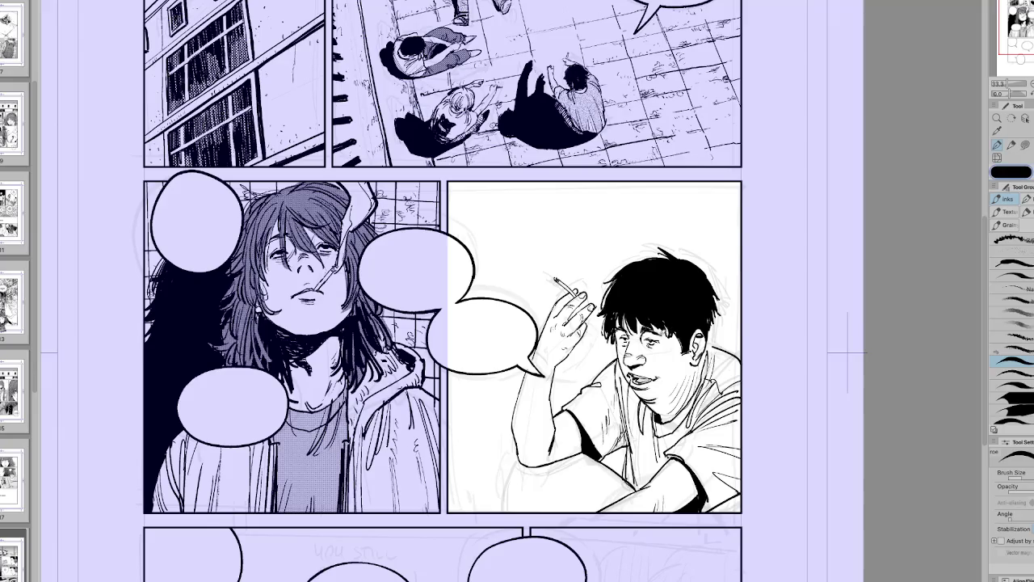
Step: Ink a curved shadow line and a small stroke on the boy's knee
{"action": "key", "text": "h"}
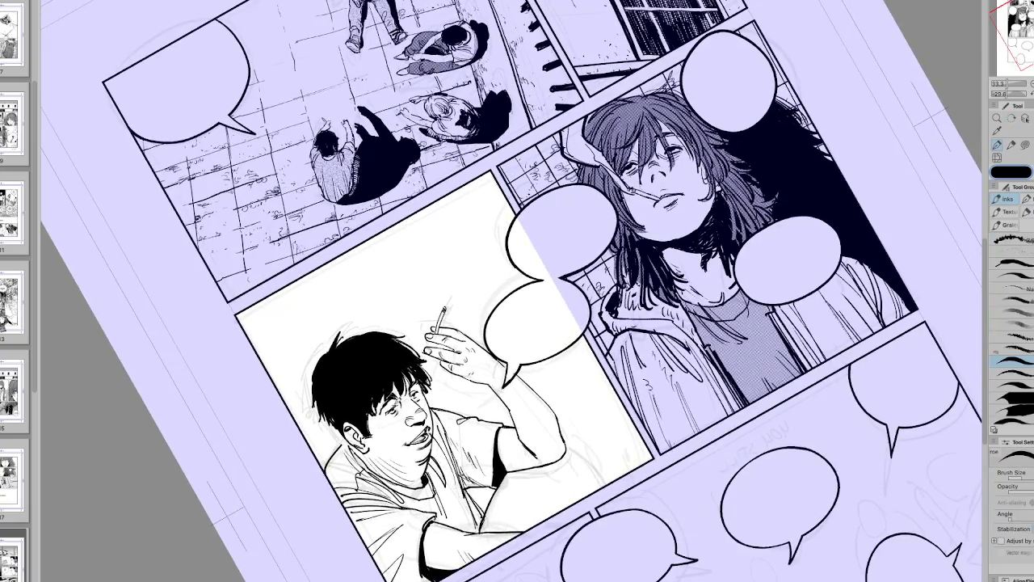
{"action": "key", "text": "ctrl+at"}
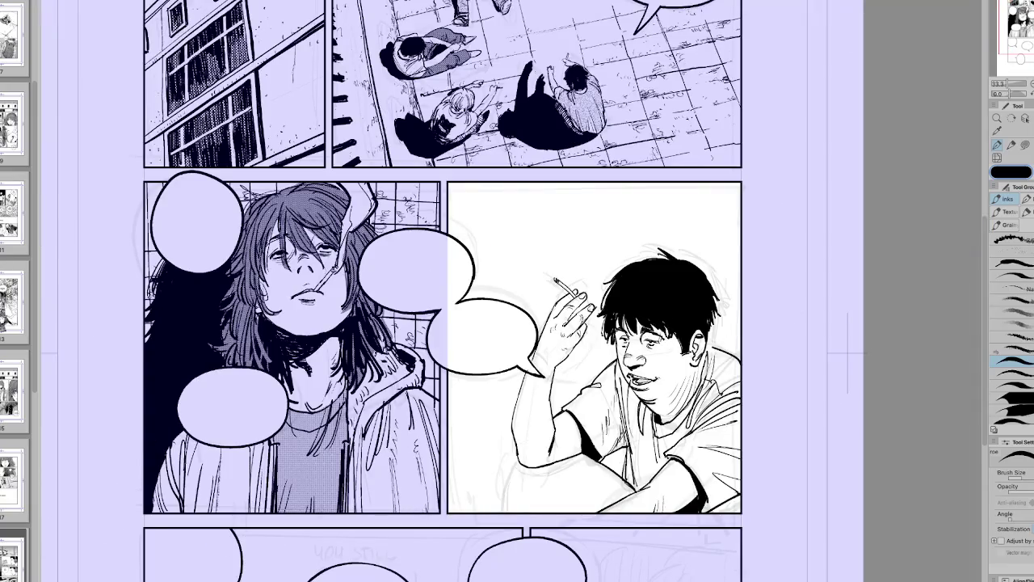
{"action": "key", "text": "h"}
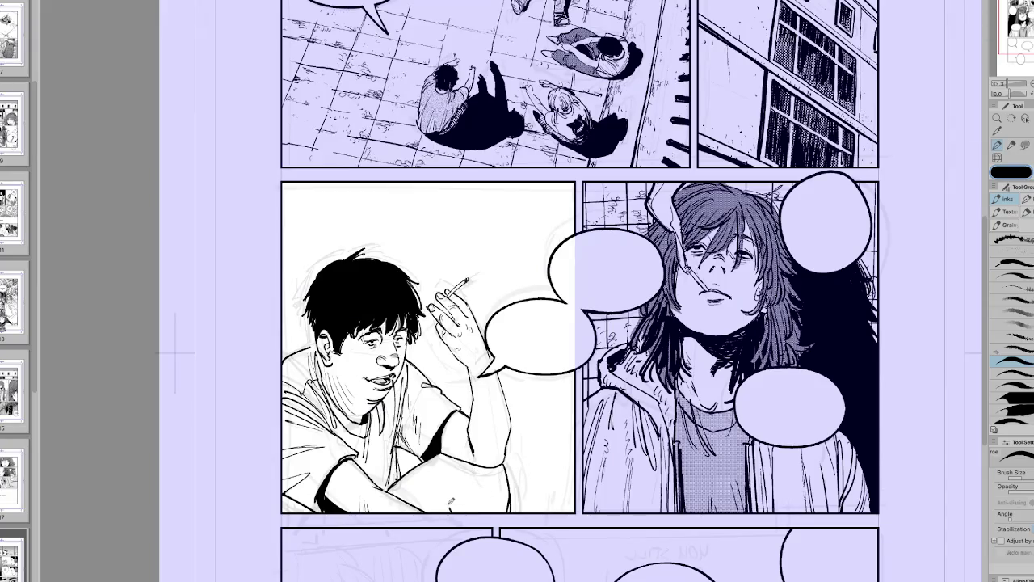
{"action": "mouse_move", "coordinate": [467, 465]}
{"action": "left_mouse_down"}
{"action": "mouse_move", "coordinate": [455, 484]}
{"action": "mouse_move", "coordinate": [466, 517]}
{"action": "left_mouse_up"}
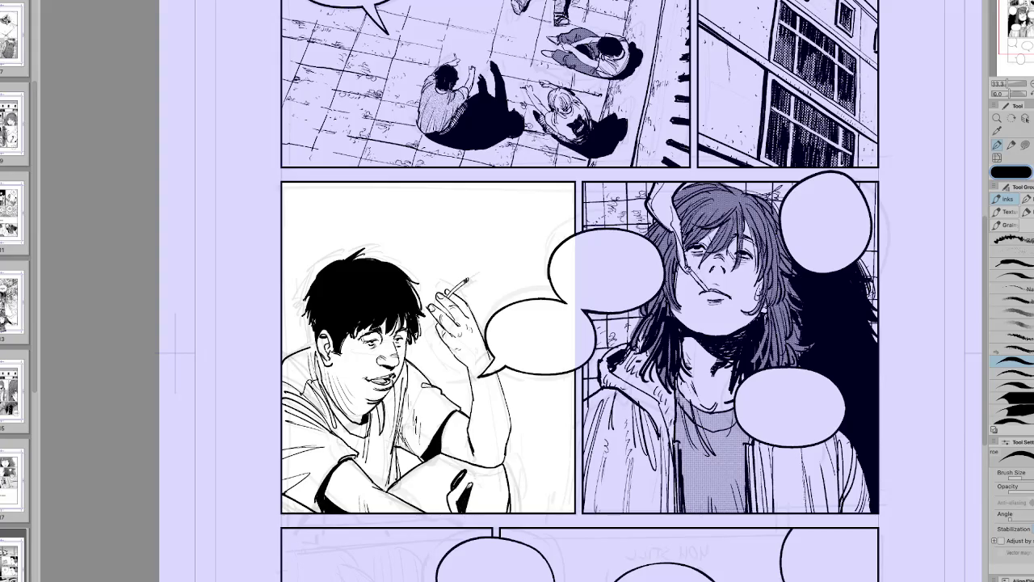
{"action": "key", "text": "h"}
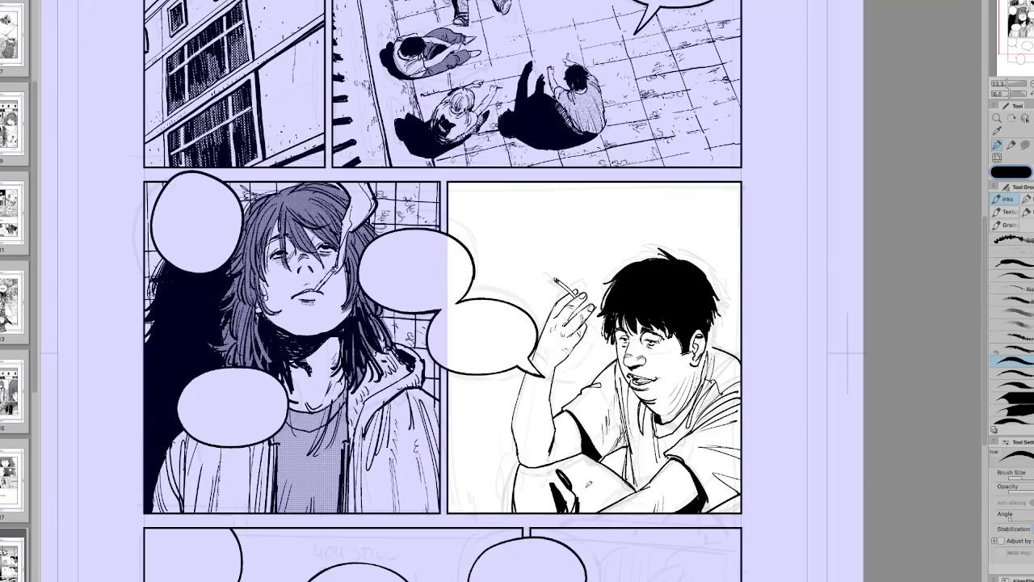
{"action": "key", "text": "h"}
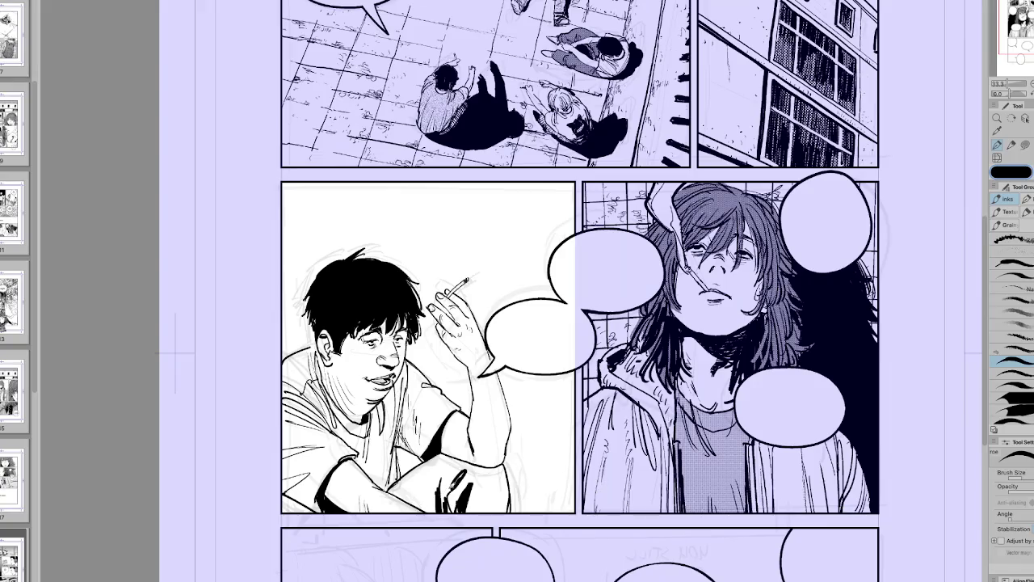
{"action": "mouse_move", "coordinate": [456, 487]}
{"action": "left_mouse_down"}
{"action": "mouse_move", "coordinate": [459, 503]}
{"action": "mouse_move", "coordinate": [445, 491]}
{"action": "left_mouse_up"}
Step: Add more strokes and hatch the dark shadow under the knee, then zoom out
{"action": "key", "text": "h"}
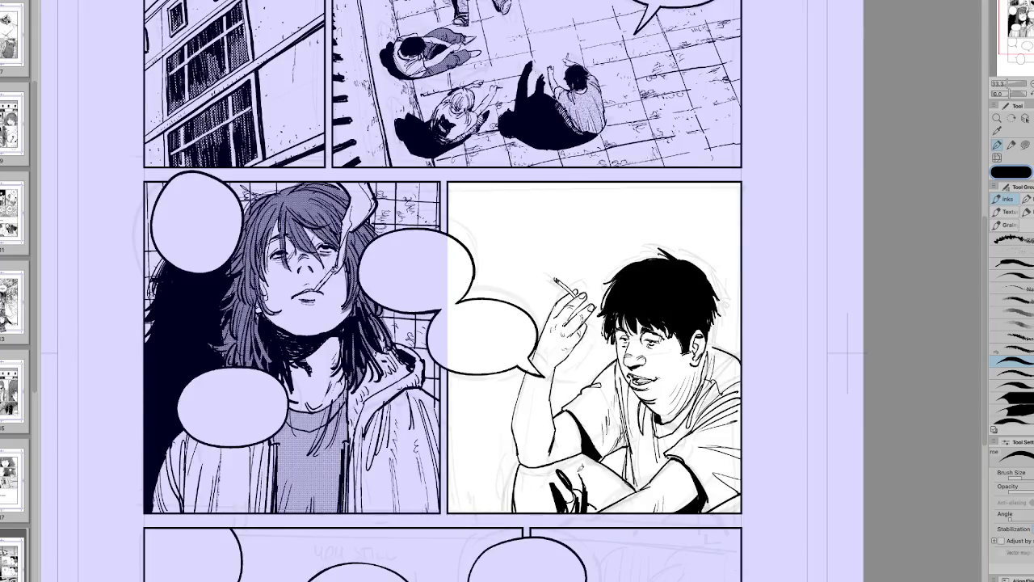
{"action": "mouse_move", "coordinate": [530, 481]}
{"action": "left_mouse_down"}
{"action": "mouse_move", "coordinate": [527, 511]}
{"action": "mouse_move", "coordinate": [541, 513]}
{"action": "left_mouse_up"}
{"action": "key", "text": "h"}
{"action": "mouse_move", "coordinate": [474, 490]}
{"action": "left_mouse_down"}
{"action": "mouse_move", "coordinate": [467, 517]}
{"action": "mouse_move", "coordinate": [483, 491]}
{"action": "mouse_move", "coordinate": [488, 517]}
{"action": "mouse_move", "coordinate": [506, 496]}
{"action": "mouse_move", "coordinate": [507, 520]}
{"action": "left_mouse_up"}
{"action": "left_click_drag", "start_coordinate": [428, 495], "coordinate": [422, 512]}
{"action": "key", "text": "h"}
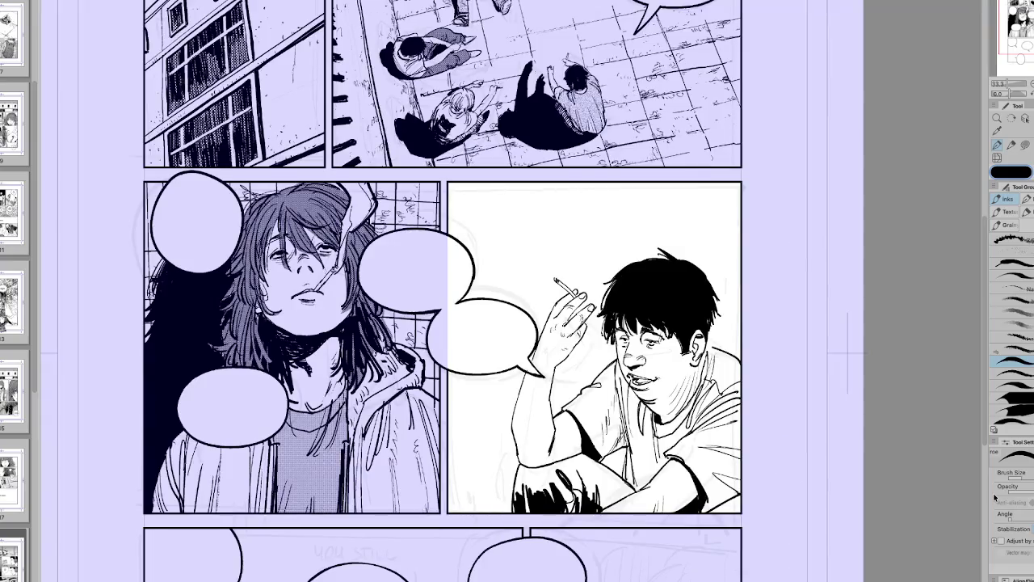
{"action": "key", "text": "h"}
{"action": "key", "text": "h"}
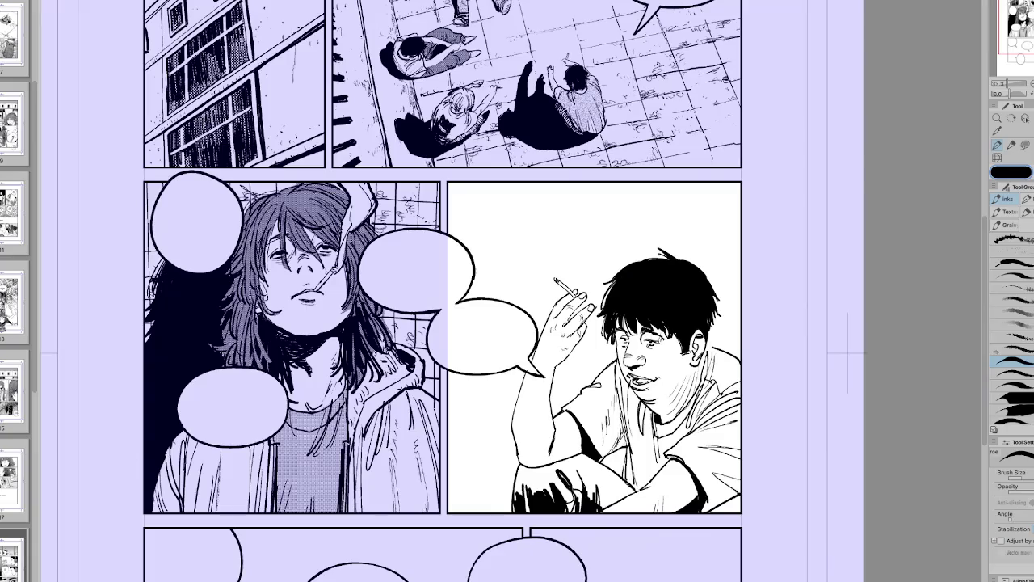
{"action": "key", "text": "ctrl+minus"}
{"action": "key", "text": "h"}
{"action": "key", "text": "h"}
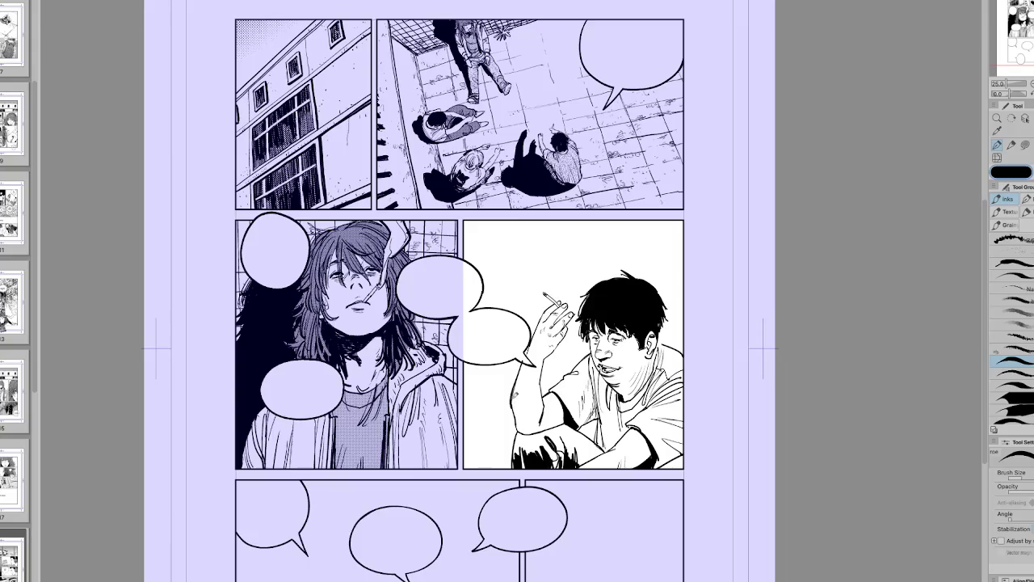
Step: Mirror the page and rotate it to a tilted portrait to check the drawing
{"action": "key", "text": "h"}
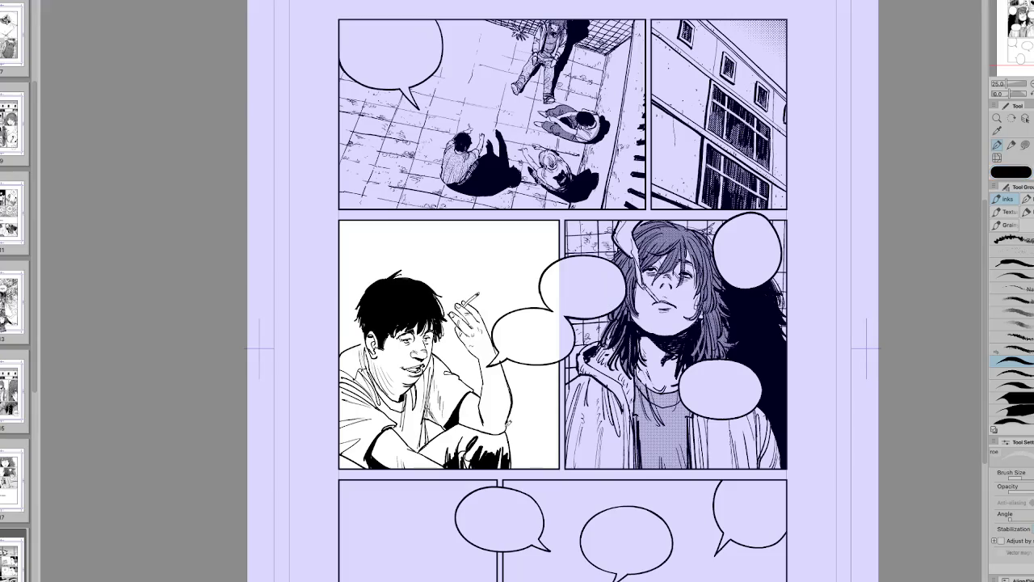
{"action": "key", "text": "h"}
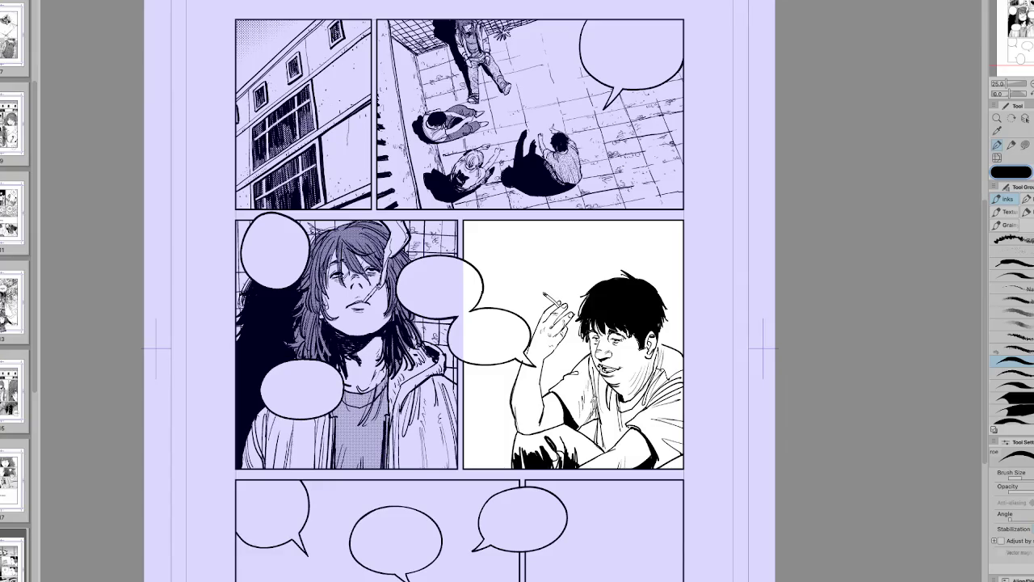
{"action": "key", "text": "h"}
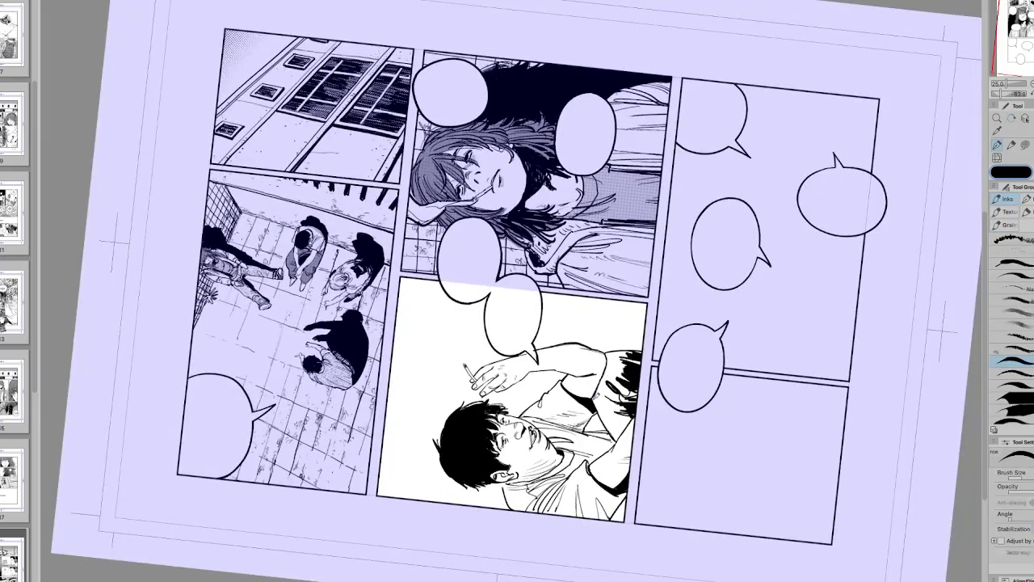
{"action": "key", "text": "r"}
{"action": "left_click_drag", "start_coordinate": [598, 392], "coordinate": [639, 259]}
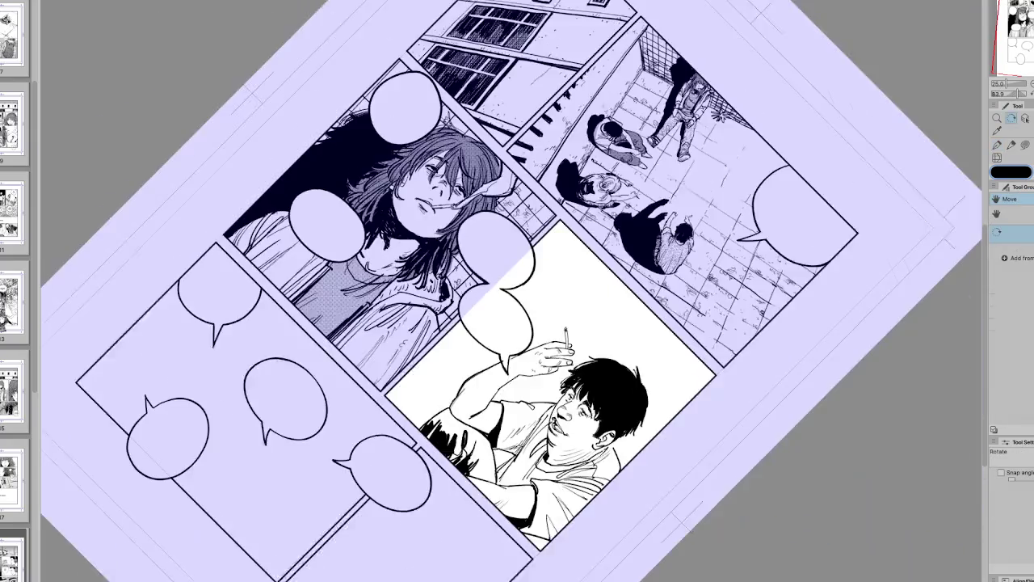
{"action": "key", "text": "e"}
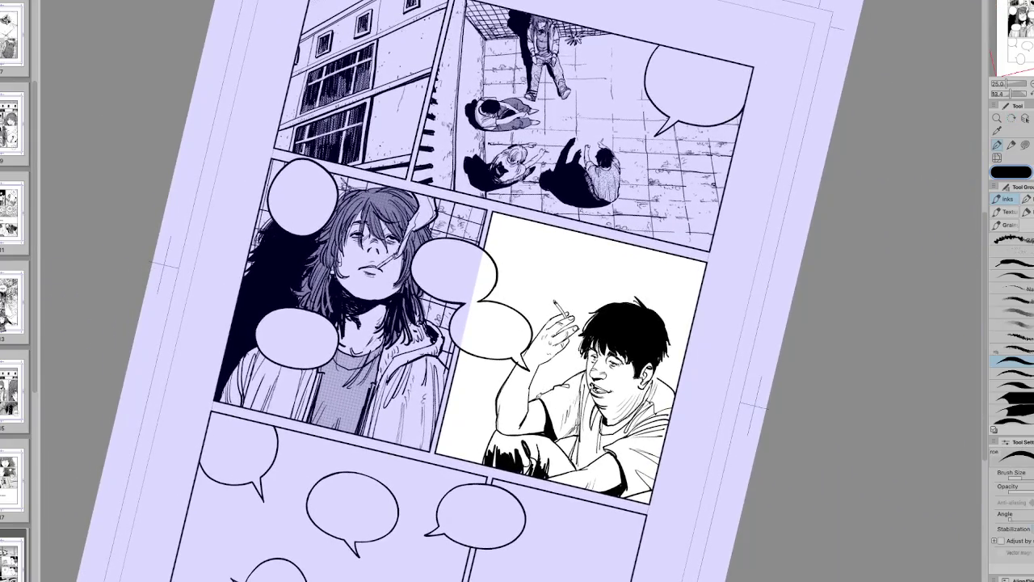
{"action": "key", "text": "h"}
{"action": "key", "text": "p"}
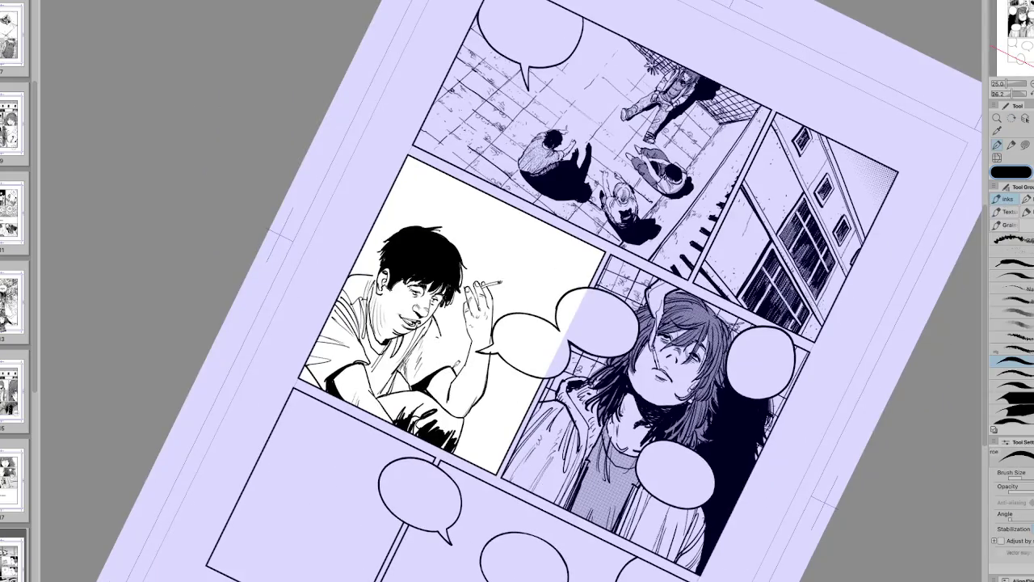
{"action": "key", "text": "h"}
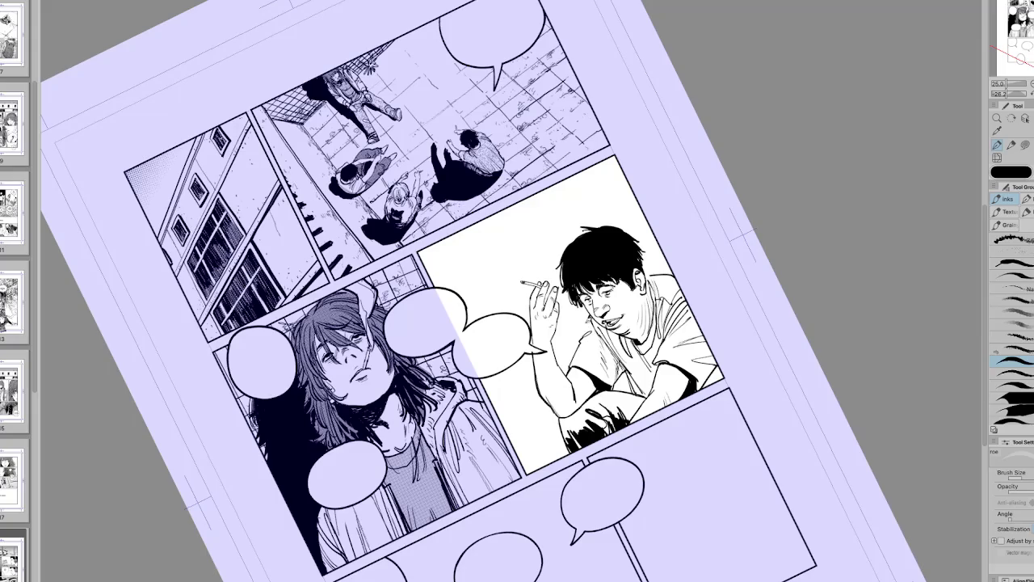
{"action": "key", "text": "r"}
{"action": "key", "text": "ctrl+@"}
{"action": "left_click_drag", "start_coordinate": [591, 282], "coordinate": [582, 323]}
{"action": "key", "text": "p"}
{"action": "key", "text": "h"}
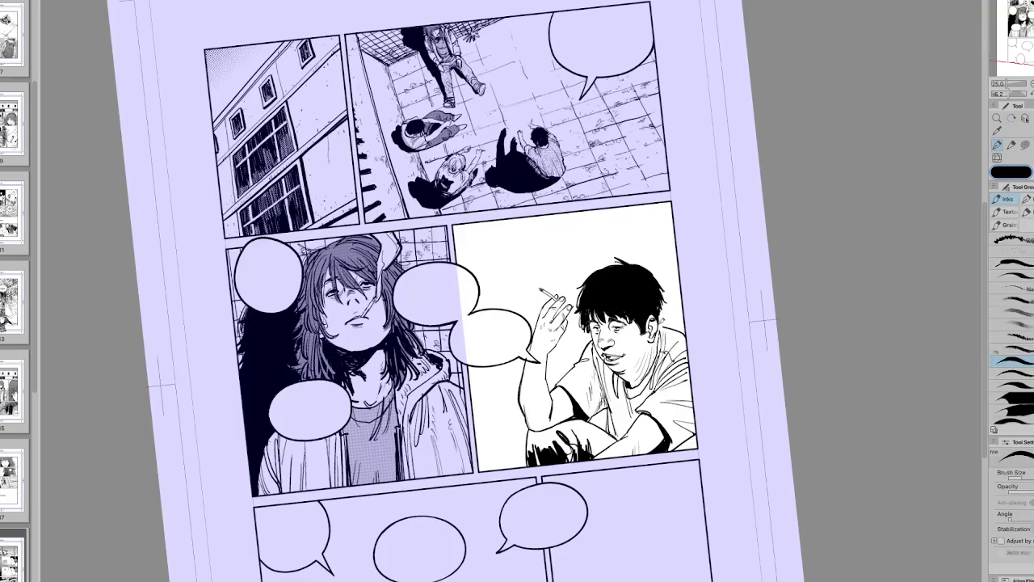
Step: Rotate the page view counter-clockwise and back to nearly upright
{"action": "key", "text": "r"}
{"action": "key", "text": "h"}
{"action": "left_click_drag", "start_coordinate": [582, 323], "coordinate": [448, 476]}
{"action": "key", "text": "p"}
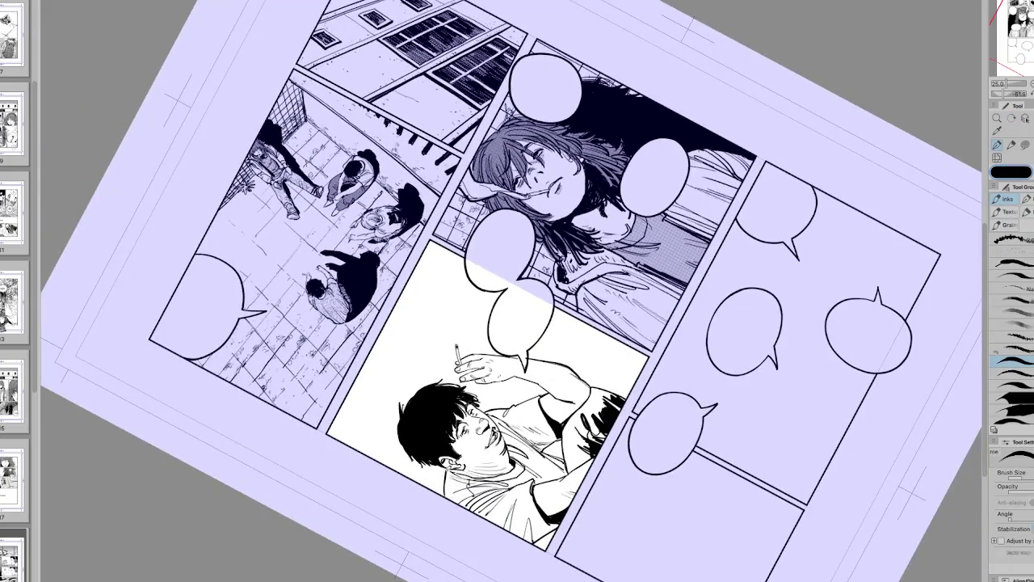
{"action": "key", "text": "h"}
{"action": "key", "text": "r"}
{"action": "left_click_drag", "start_coordinate": [450, 468], "coordinate": [177, 335]}
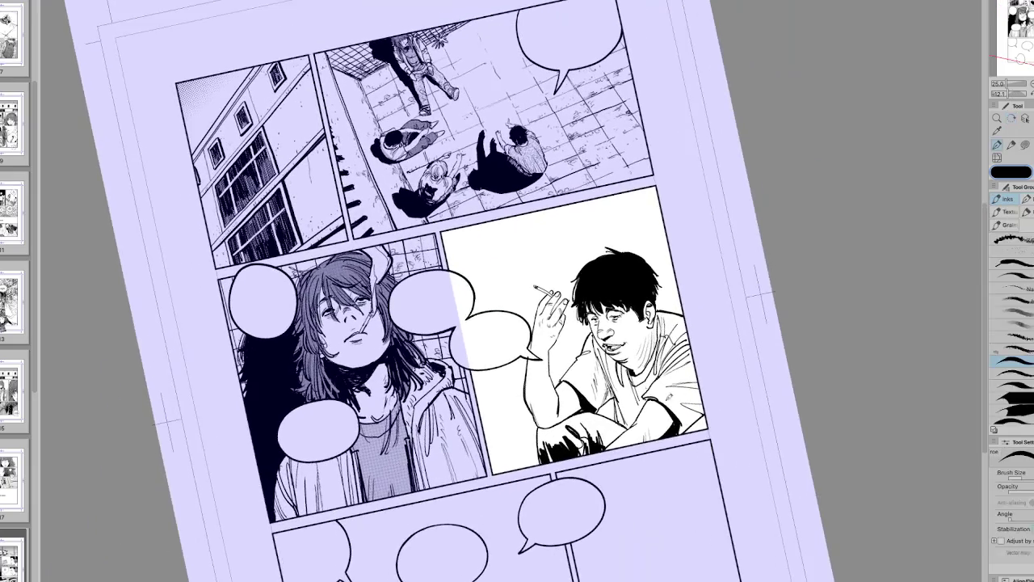
{"action": "key", "text": "p"}
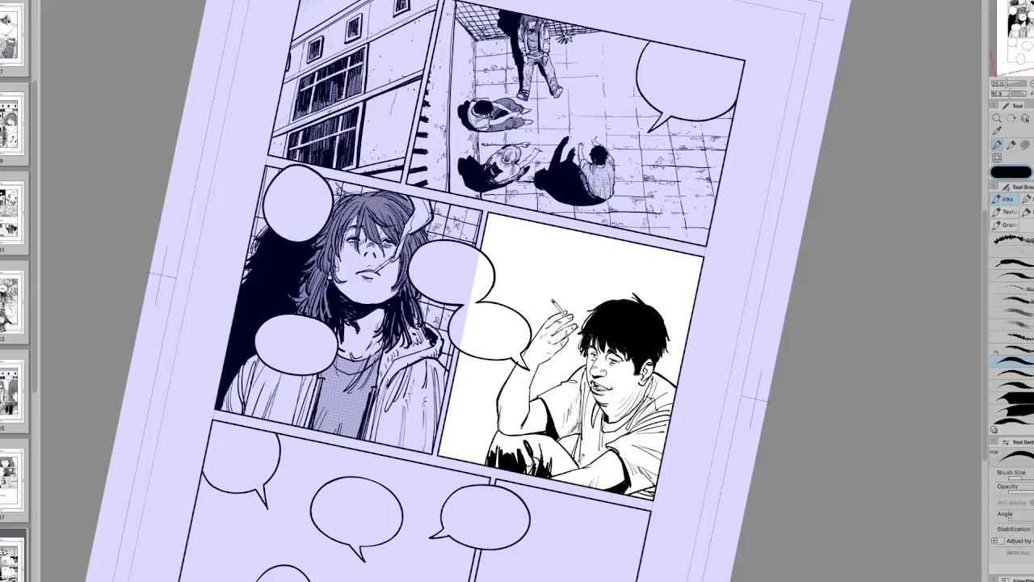
{"action": "key", "text": "h"}
{"action": "key", "text": "r"}
{"action": "key", "text": "h"}
{"action": "left_click_drag", "start_coordinate": [587, 457], "coordinate": [599, 456]}
{"action": "key", "text": "p"}
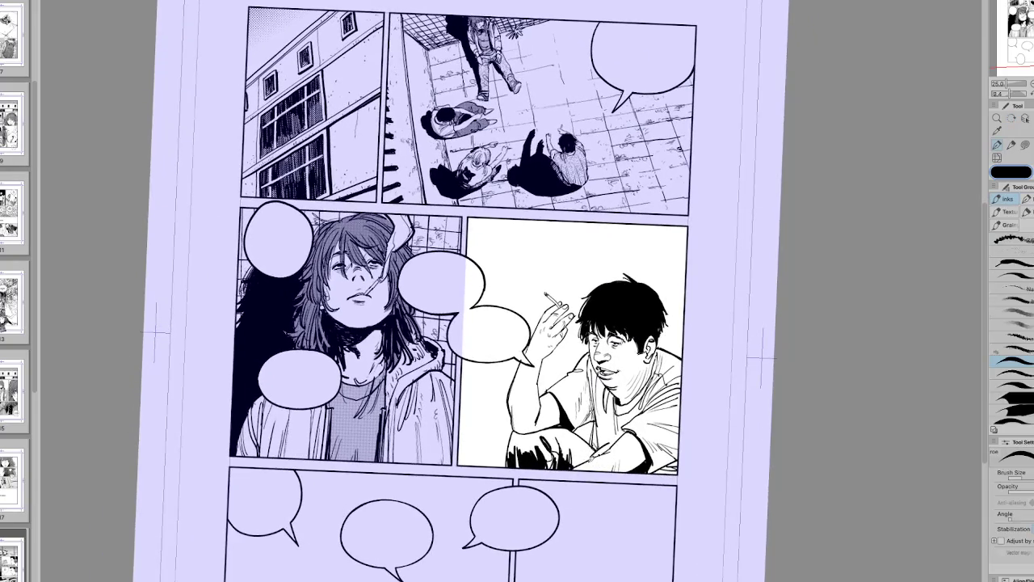
{"action": "key", "text": "h"}
Step: Ink small strokes at the boy's panel's bottom-right corner and compare in mirrored view
{"action": "key", "text": "h"}
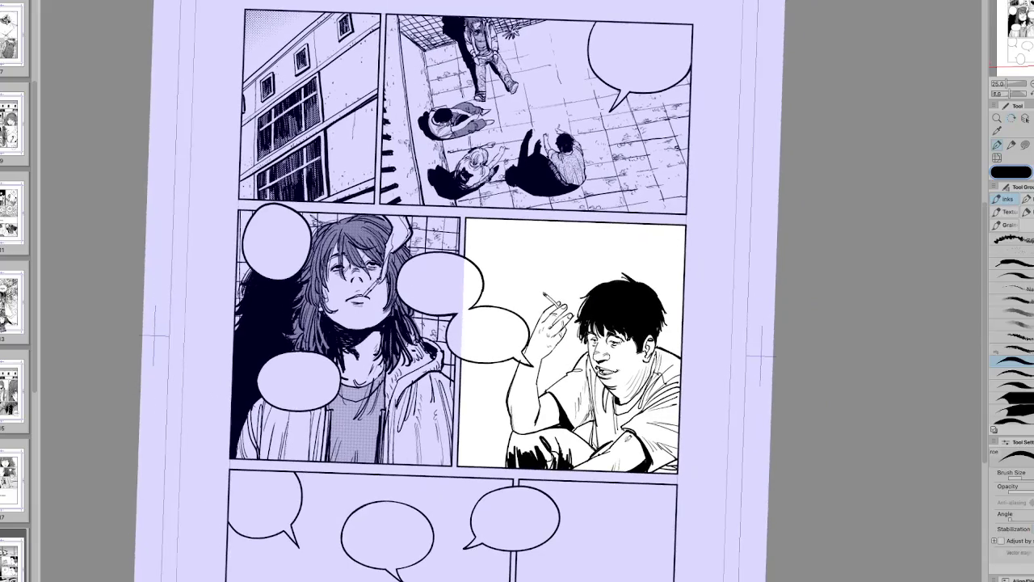
{"action": "left_click_drag", "start_coordinate": [657, 467], "coordinate": [670, 473]}
{"action": "key", "text": "h"}
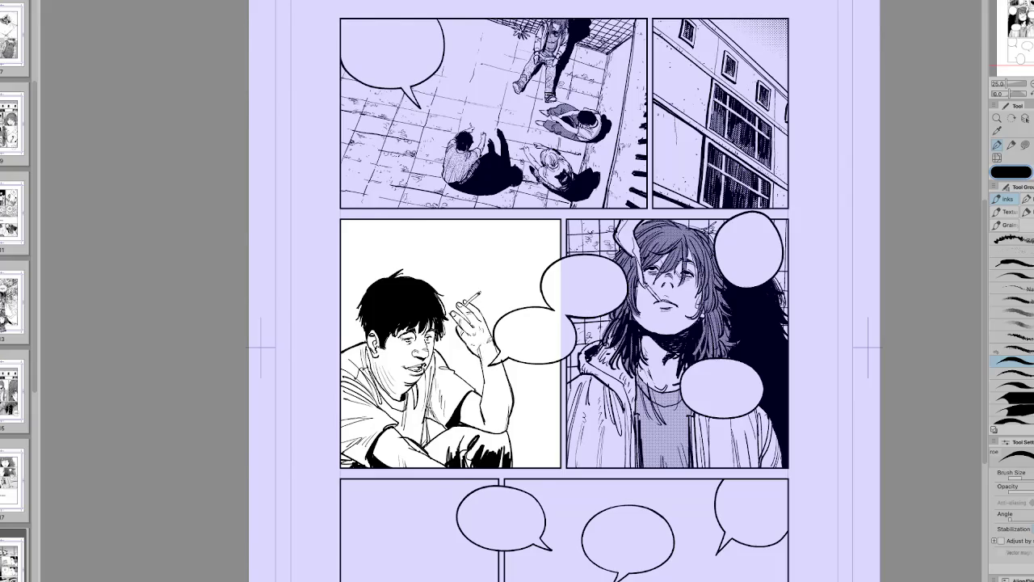
{"action": "key", "text": "h"}
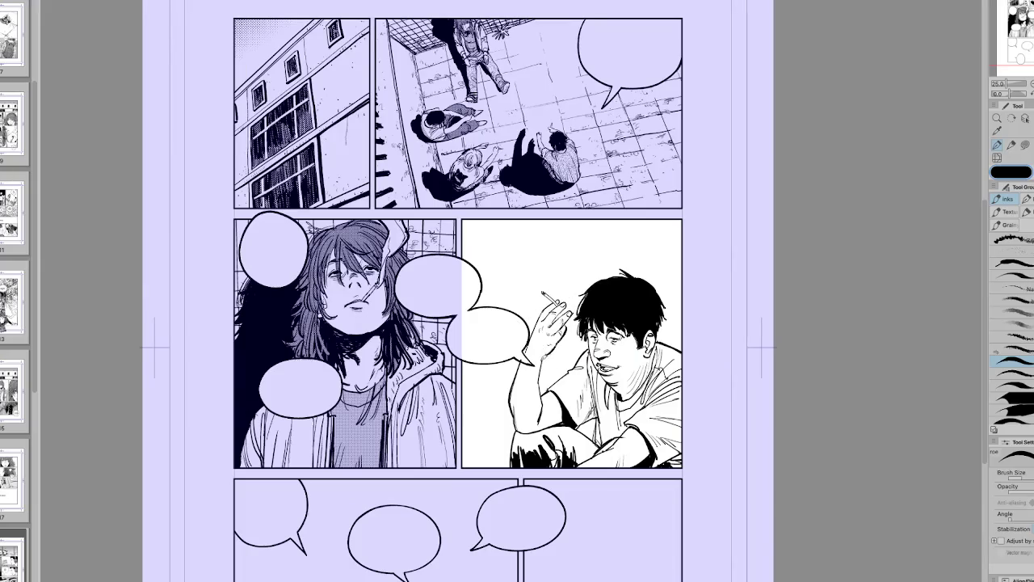
{"action": "key", "text": "h"}
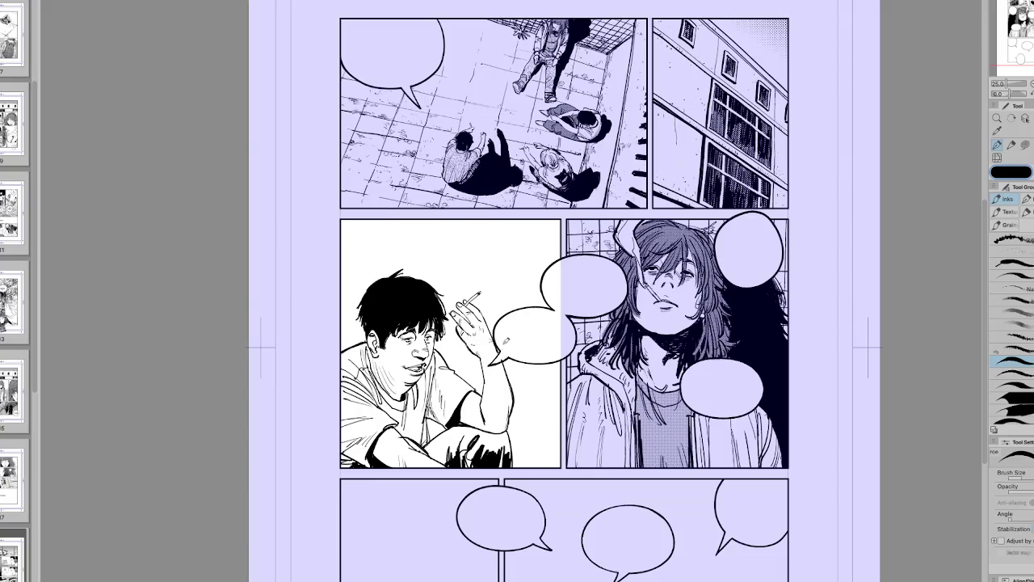
{"action": "key", "text": "h"}
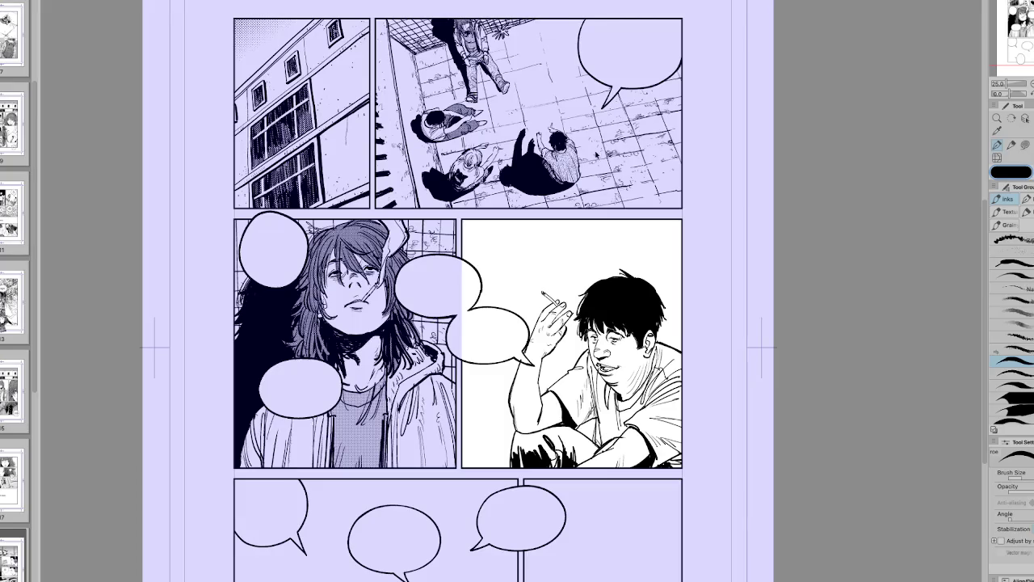
{"action": "key", "text": "ctrl+t"}
Step: Shift the boy's artwork slightly up and left and reset the page rotation upright
{"action": "left_click_drag", "start_coordinate": [612, 277], "coordinate": [609, 268]}
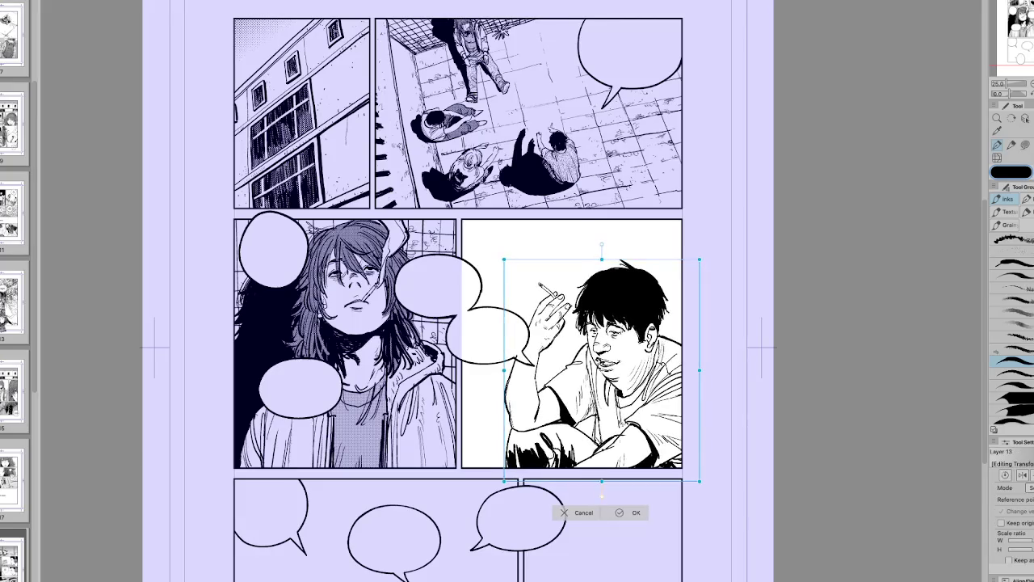
{"action": "left_click", "coordinate": [634, 513]}
{"action": "key", "text": "r"}
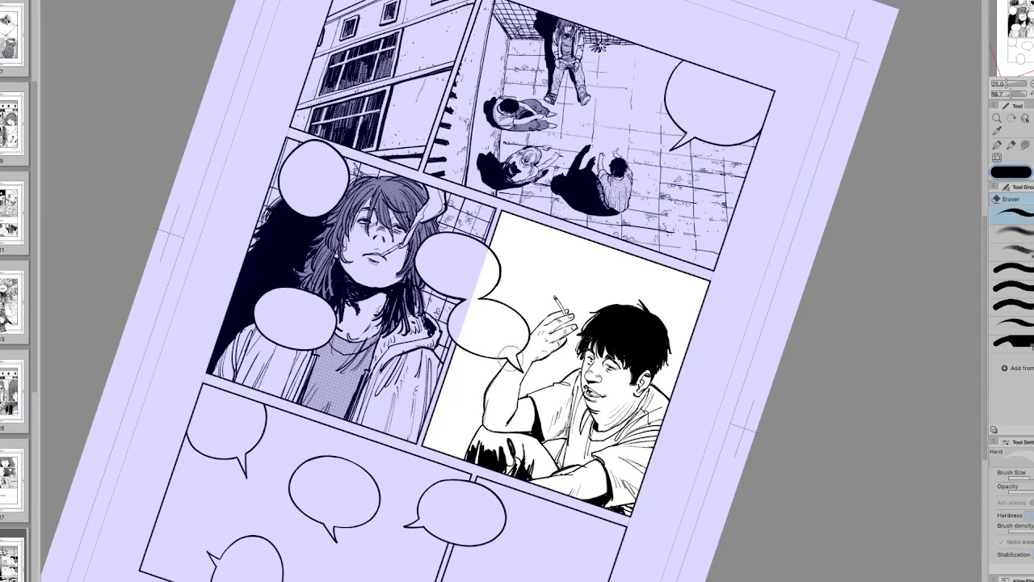
{"action": "key", "text": "ctrl+@"}
{"action": "key", "text": "h"}
{"action": "key", "text": "p"}
Step: Ink thin lines along the boy's leg and check them in rotated, mirrored views
{"action": "mouse_move", "coordinate": [514, 425]}
{"action": "left_mouse_down"}
{"action": "mouse_move", "coordinate": [510, 474]}
{"action": "mouse_move", "coordinate": [473, 452]}
{"action": "left_mouse_up"}
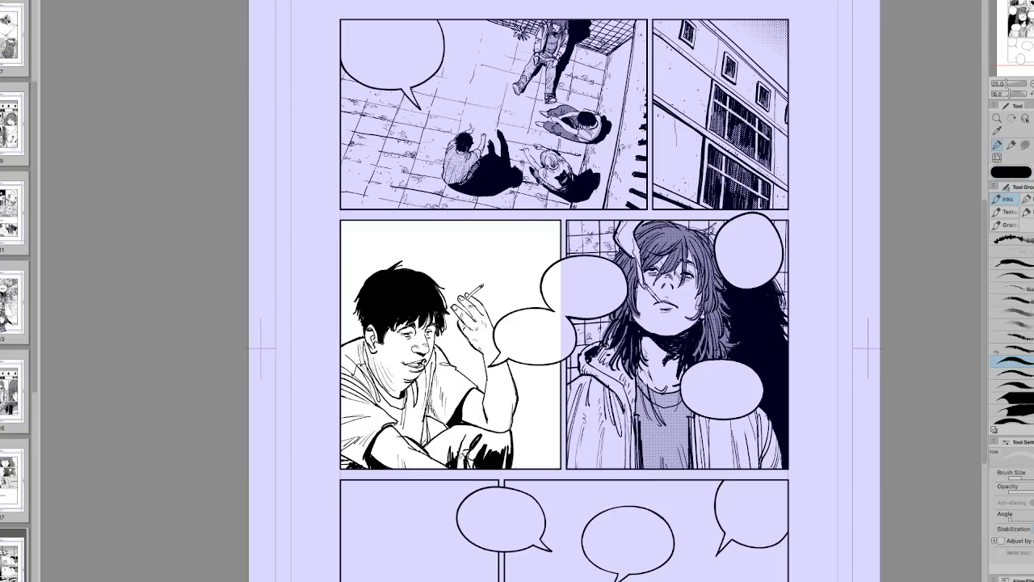
{"action": "key", "text": "h"}
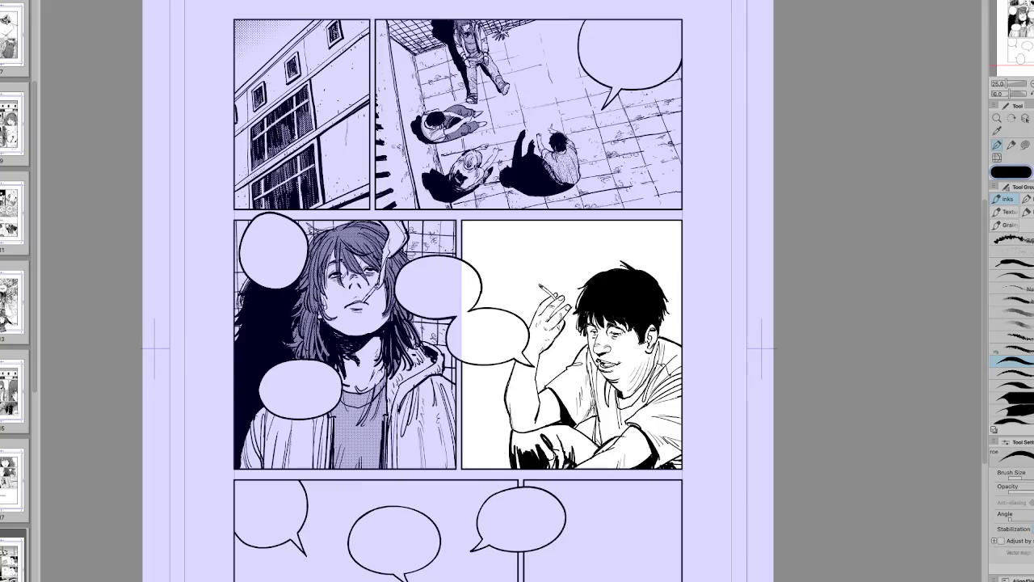
{"action": "key", "text": "h"}
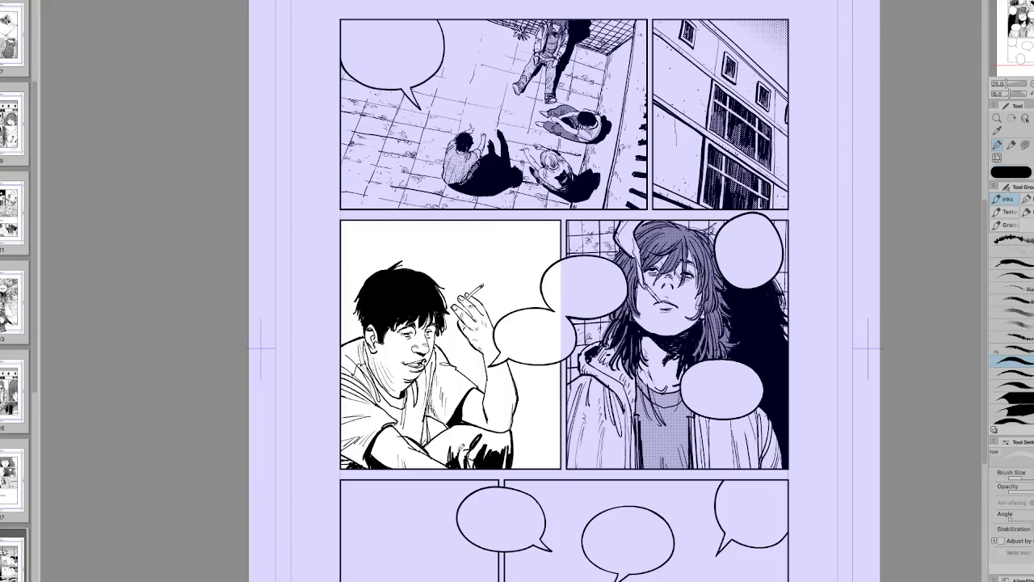
{"action": "key", "text": "h"}
{"action": "mouse_move", "coordinate": [462, 449]}
{"action": "left_mouse_down"}
{"action": "mouse_move", "coordinate": [558, 380]}
{"action": "mouse_move", "coordinate": [428, 443]}
{"action": "left_mouse_up"}
{"action": "key", "text": "h"}
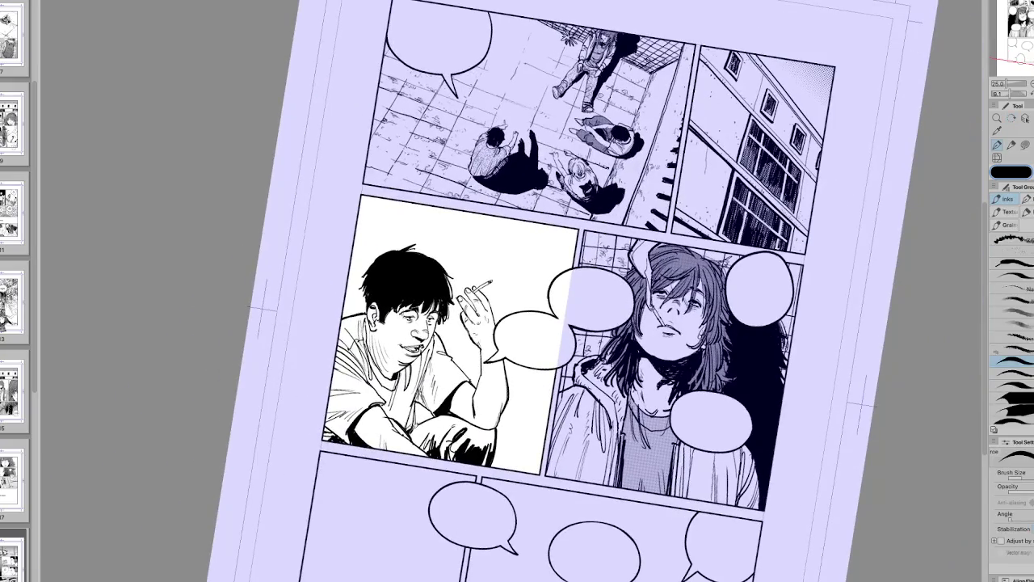
{"action": "key", "text": "h"}
{"action": "left_click_drag", "start_coordinate": [428, 443], "coordinate": [457, 437]}
Step: Bring the page view back upright and centred, then add detail lines inside the boy's ear
{"action": "key", "text": "h"}
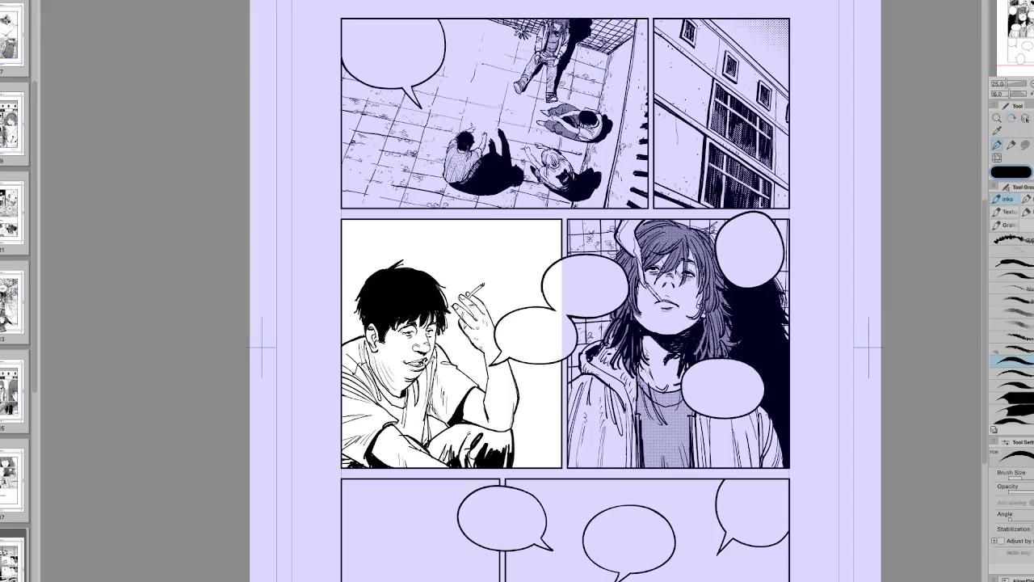
{"action": "key", "text": "h"}
{"action": "mouse_move", "coordinate": [457, 436]}
{"action": "left_mouse_down"}
{"action": "mouse_move", "coordinate": [537, 427]}
{"action": "mouse_move", "coordinate": [454, 406]}
{"action": "left_mouse_up"}
{"action": "key", "text": "h"}
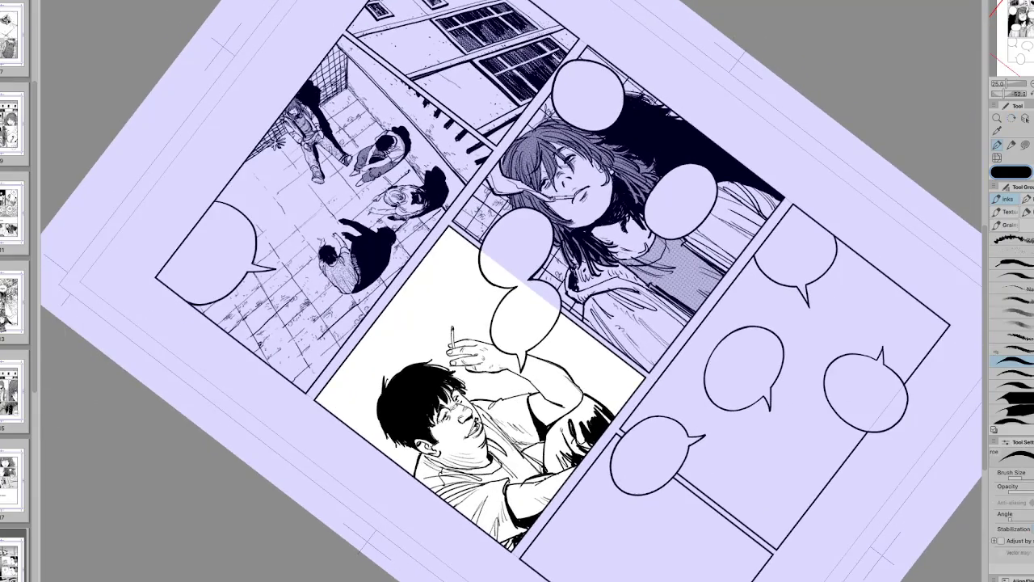
{"action": "key", "text": "h"}
{"action": "left_click_drag", "start_coordinate": [687, 335], "coordinate": [809, 318]}
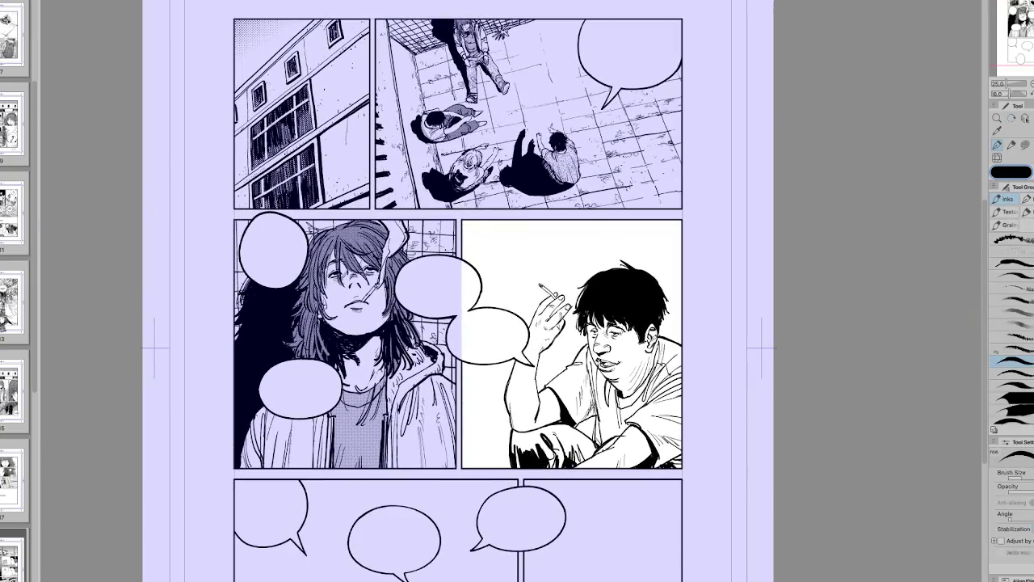
{"action": "left_click_drag", "start_coordinate": [653, 323], "coordinate": [653, 344]}
Step: Ink the first vertical trunk lines left of the boy's raised hand, with a short base stroke
{"action": "left_click_drag", "start_coordinate": [785, 382], "coordinate": [757, 398]}
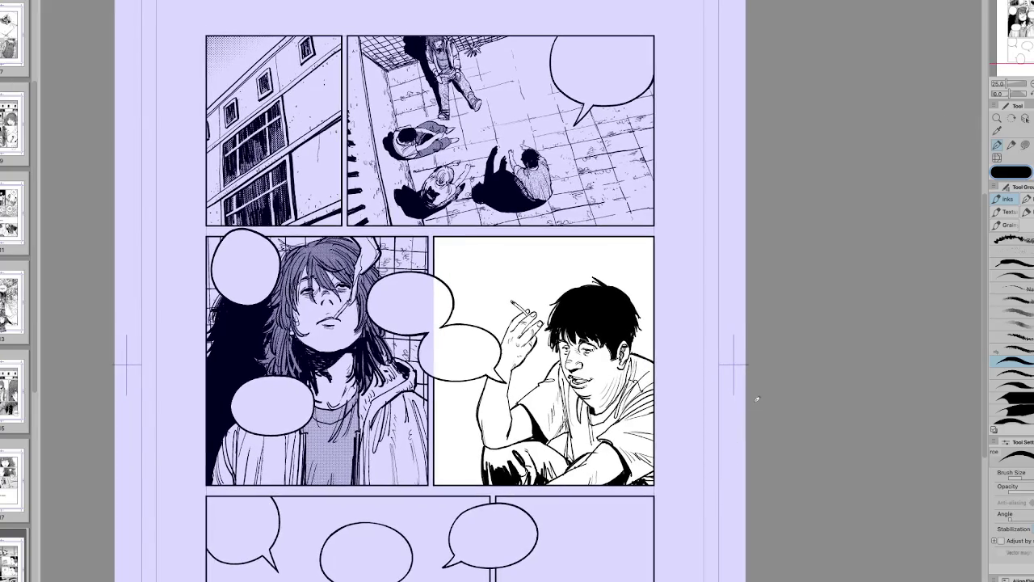
{"action": "left_click_drag", "start_coordinate": [765, 386], "coordinate": [805, 367]}
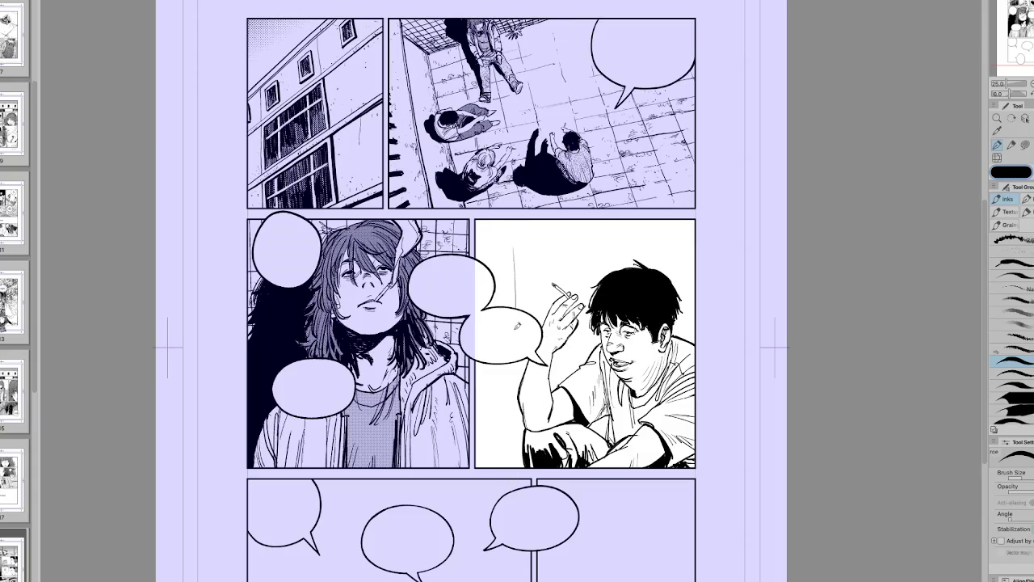
{"action": "left_click_drag", "start_coordinate": [517, 246], "coordinate": [516, 310]}
{"action": "left_click_drag", "start_coordinate": [535, 248], "coordinate": [536, 315]}
{"action": "left_click_drag", "start_coordinate": [514, 360], "coordinate": [509, 420]}
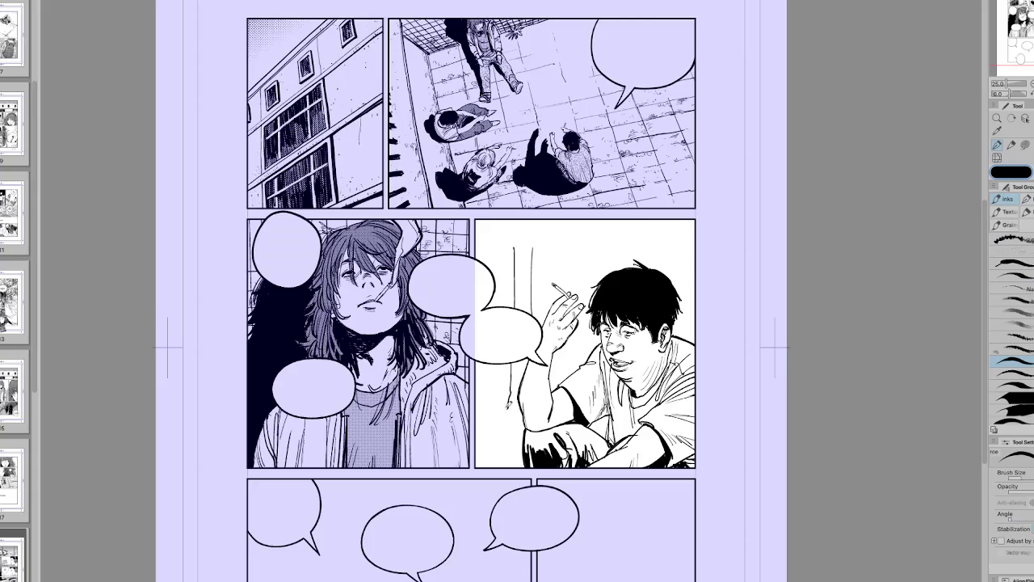
{"action": "mouse_move", "coordinate": [509, 408]}
{"action": "left_mouse_down"}
{"action": "mouse_move", "coordinate": [496, 423]}
{"action": "mouse_move", "coordinate": [521, 423]}
{"action": "left_mouse_up"}
{"action": "key", "text": "h"}
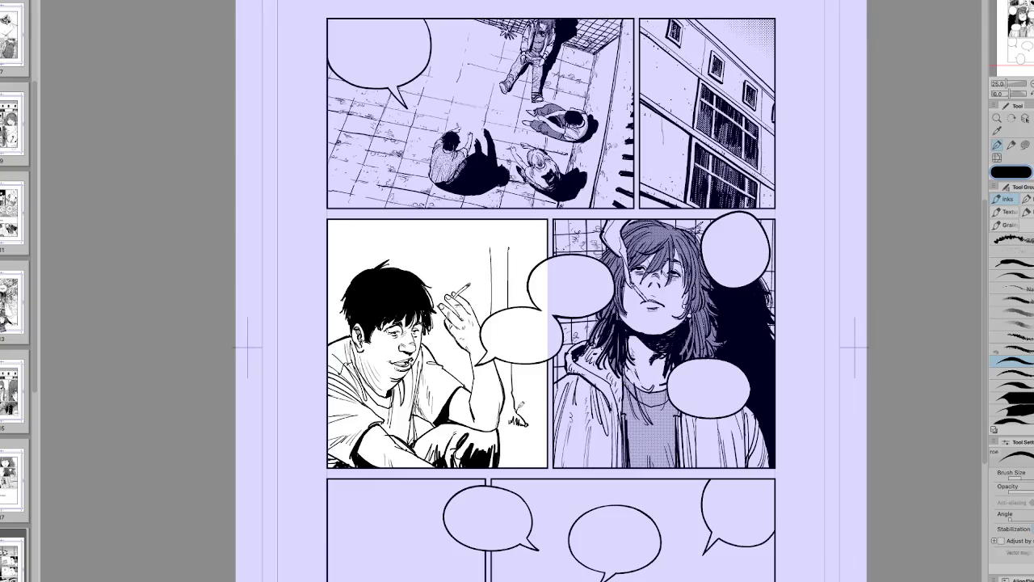
Step: Draw a ground line at the trunk's base on a tilted canvas, then return the view upright
{"action": "key", "text": "h"}
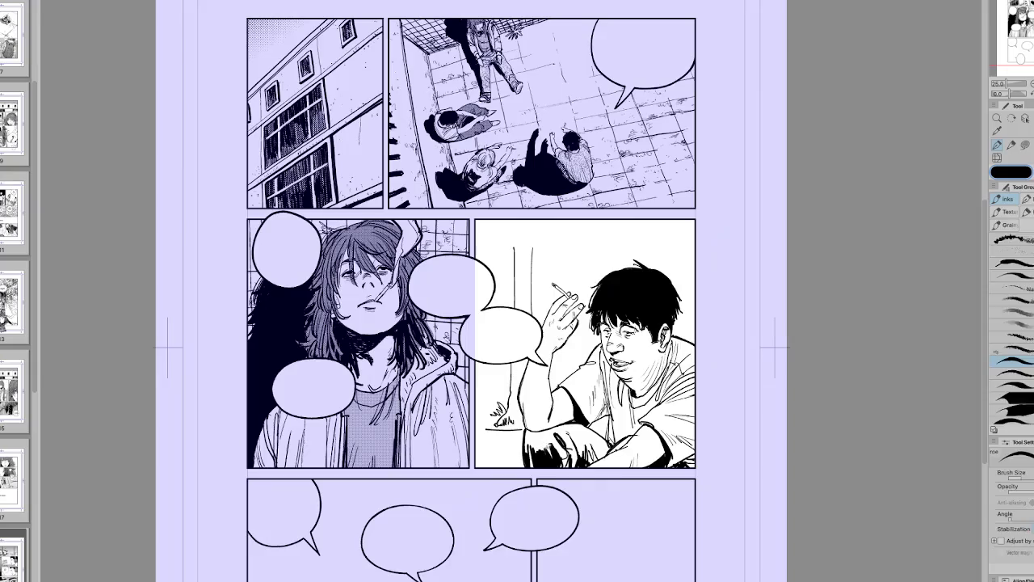
{"action": "key", "text": "minus"}
{"action": "key", "text": "minus"}
{"action": "left_click_drag", "start_coordinate": [577, 402], "coordinate": [537, 427]}
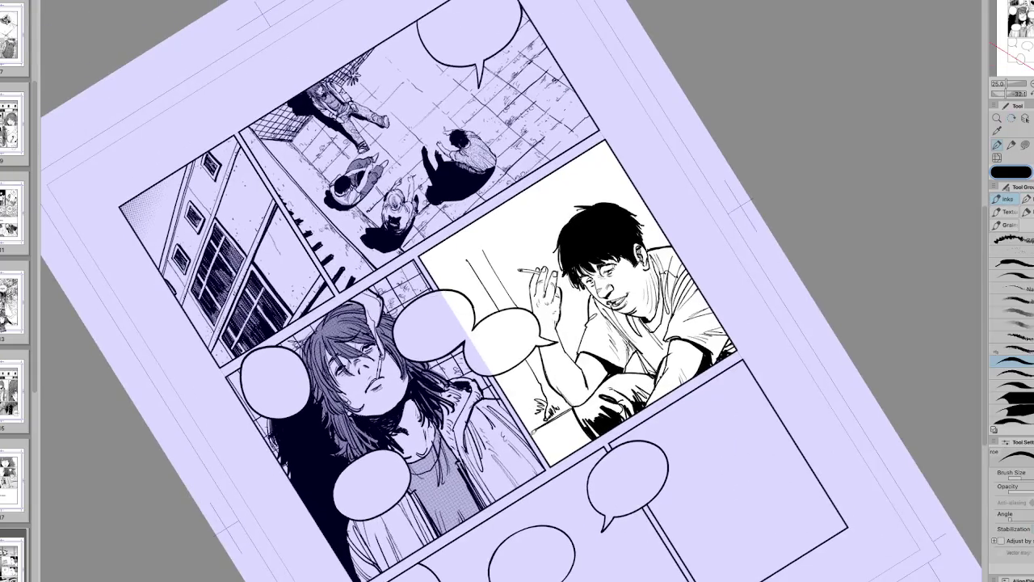
{"action": "key", "text": "h"}
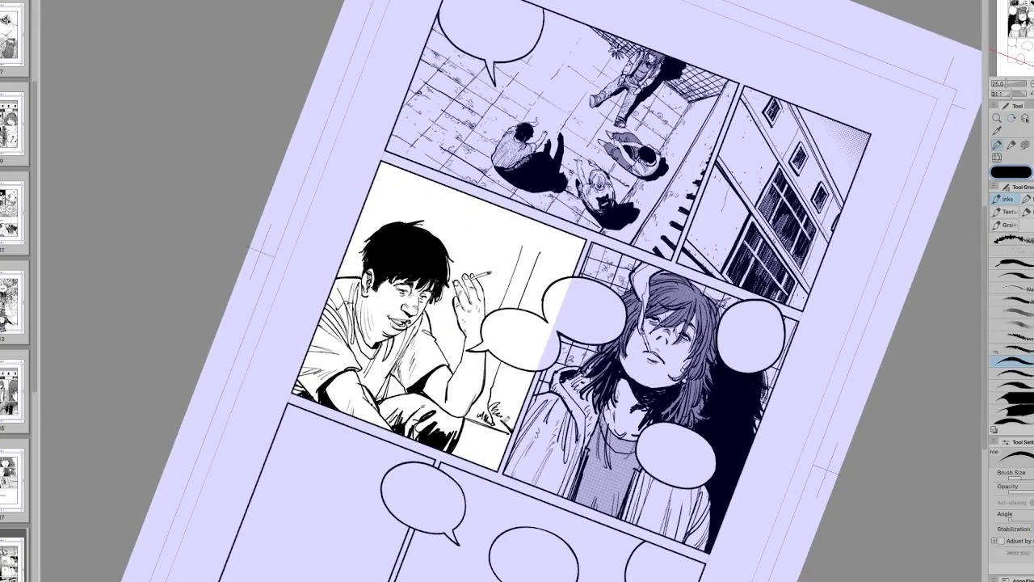
{"action": "key", "text": "h"}
{"action": "key", "text": "asciicircum"}
{"action": "key", "text": "at"}
Step: Add long vertical trunk strokes and cap the top of the trunk
{"action": "mouse_move", "coordinate": [509, 422]}
{"action": "left_mouse_down"}
{"action": "mouse_move", "coordinate": [522, 353]}
{"action": "mouse_move", "coordinate": [516, 249]}
{"action": "left_mouse_up"}
{"action": "left_click_drag", "start_coordinate": [525, 317], "coordinate": [527, 239]}
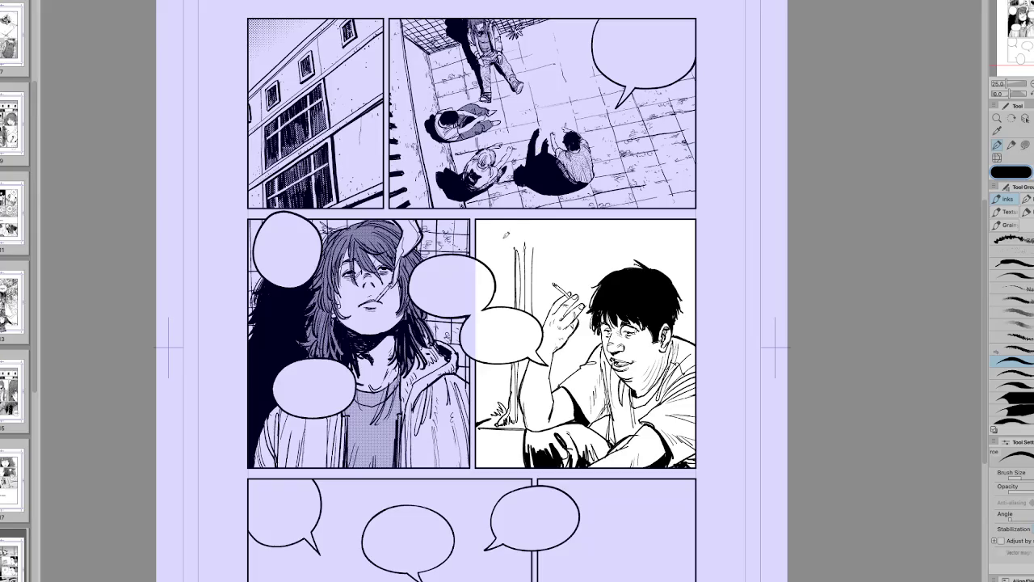
{"action": "left_click_drag", "start_coordinate": [524, 241], "coordinate": [518, 244]}
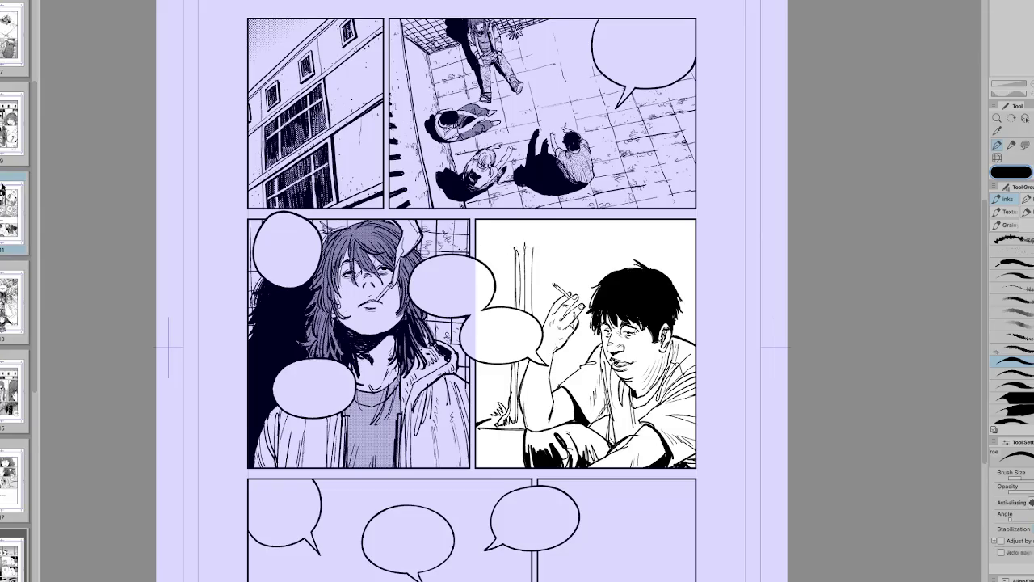
{"action": "scroll", "coordinate": [15, 324], "scroll_direction": "up", "scroll_amount": 3}
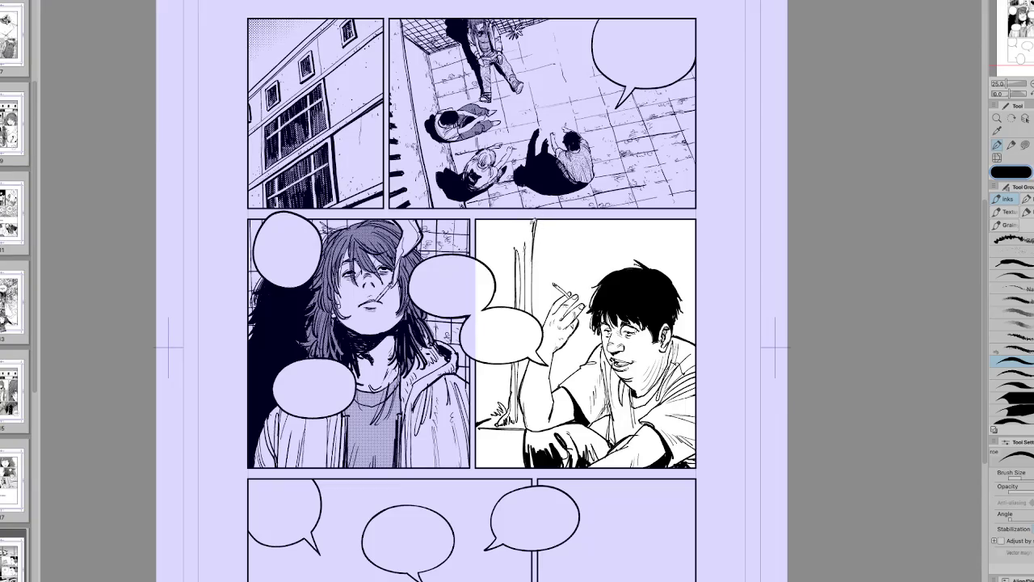
{"action": "left_click_drag", "start_coordinate": [614, 243], "coordinate": [501, 340]}
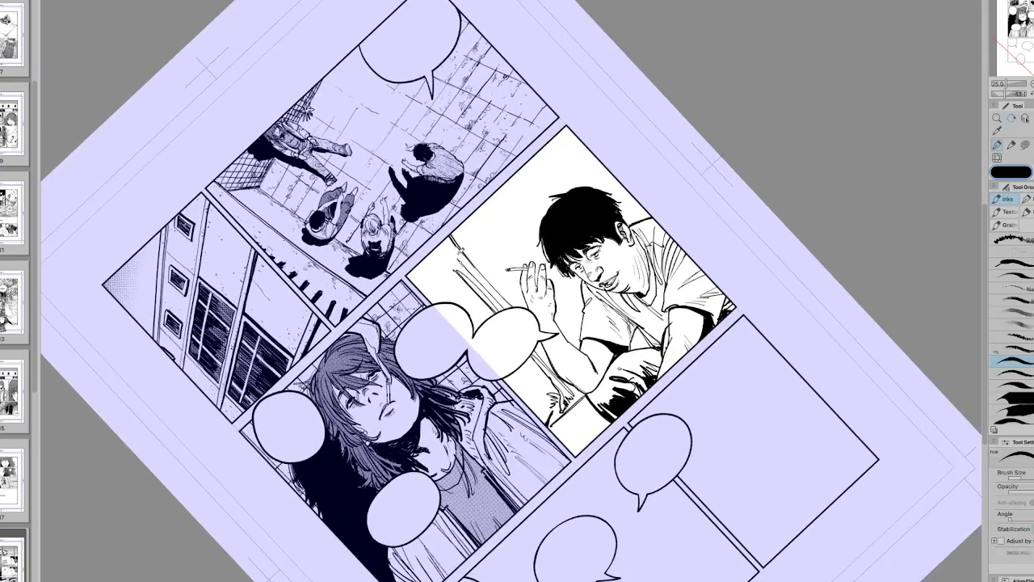
Step: Hatch shading across the tree trunk and its lower end
{"action": "mouse_move", "coordinate": [463, 254]}
{"action": "left_mouse_down"}
{"action": "mouse_move", "coordinate": [522, 239]}
{"action": "mouse_move", "coordinate": [515, 263]}
{"action": "left_mouse_up"}
{"action": "mouse_move", "coordinate": [531, 223]}
{"action": "left_mouse_down"}
{"action": "mouse_move", "coordinate": [523, 251]}
{"action": "mouse_move", "coordinate": [527, 229]}
{"action": "mouse_move", "coordinate": [447, 251]}
{"action": "left_mouse_up"}
{"action": "key", "text": "h"}
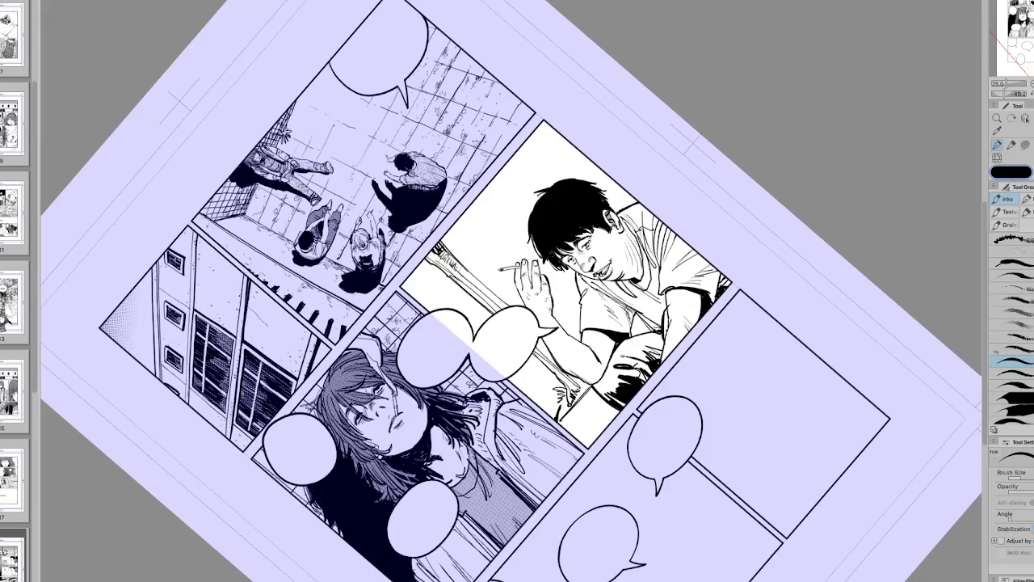
{"action": "left_click_drag", "start_coordinate": [459, 272], "coordinate": [480, 281]}
{"action": "key", "text": "ctrl+at"}
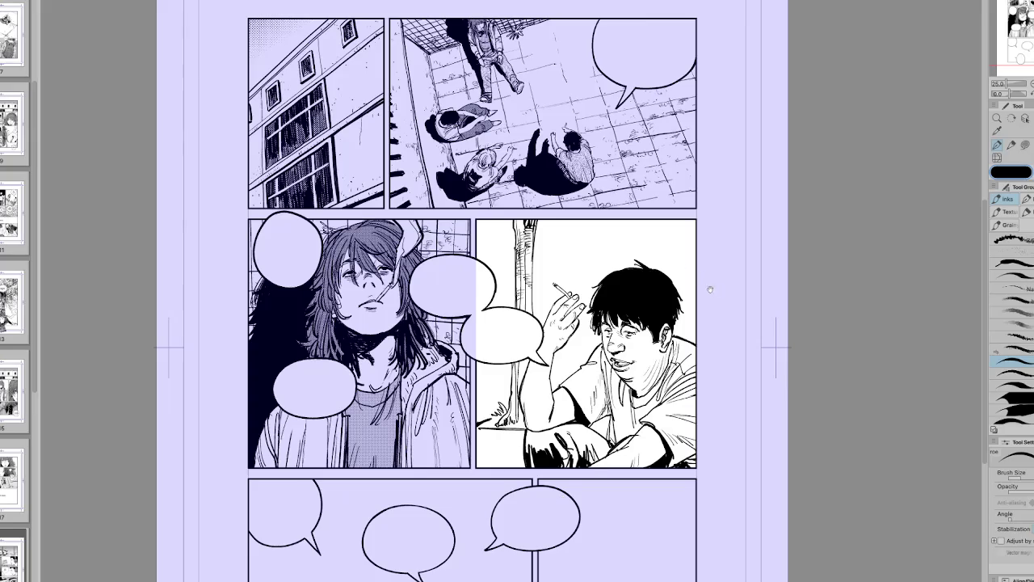
Step: Add hatch strokes beside the boy's raised hand and grass tufts at the tree's base
{"action": "left_click_drag", "start_coordinate": [703, 283], "coordinate": [679, 198]}
{"action": "left_click_drag", "start_coordinate": [501, 325], "coordinate": [517, 333]}
{"action": "left_click_drag", "start_coordinate": [505, 326], "coordinate": [522, 336]}
{"action": "left_click_drag", "start_coordinate": [527, 378], "coordinate": [535, 386]}
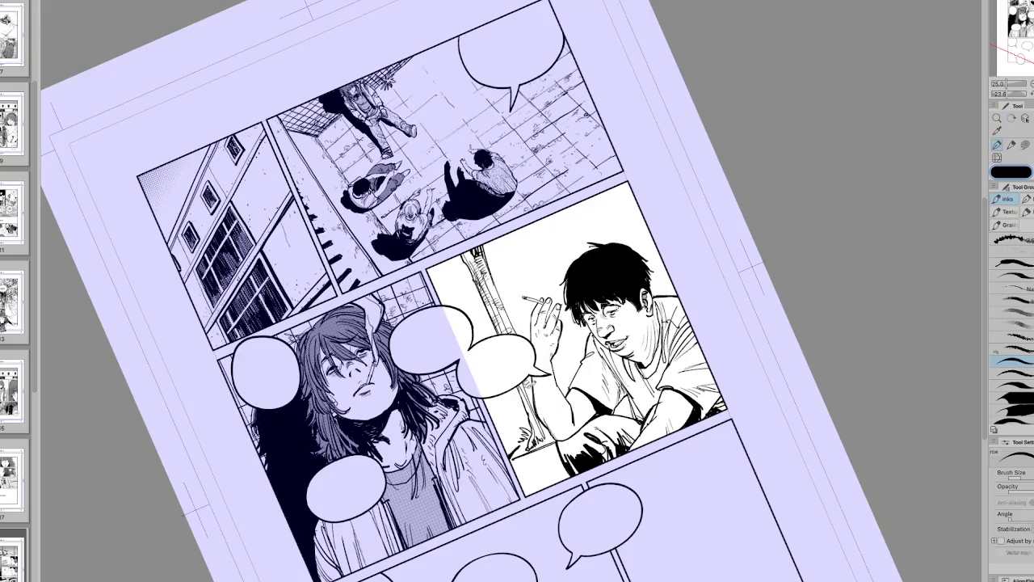
{"action": "mouse_move", "coordinate": [520, 437]}
{"action": "left_mouse_down"}
{"action": "mouse_move", "coordinate": [537, 457]}
{"action": "mouse_move", "coordinate": [563, 433]}
{"action": "left_mouse_up"}
{"action": "key", "text": "h"}
{"action": "key", "text": "ctrl+0"}
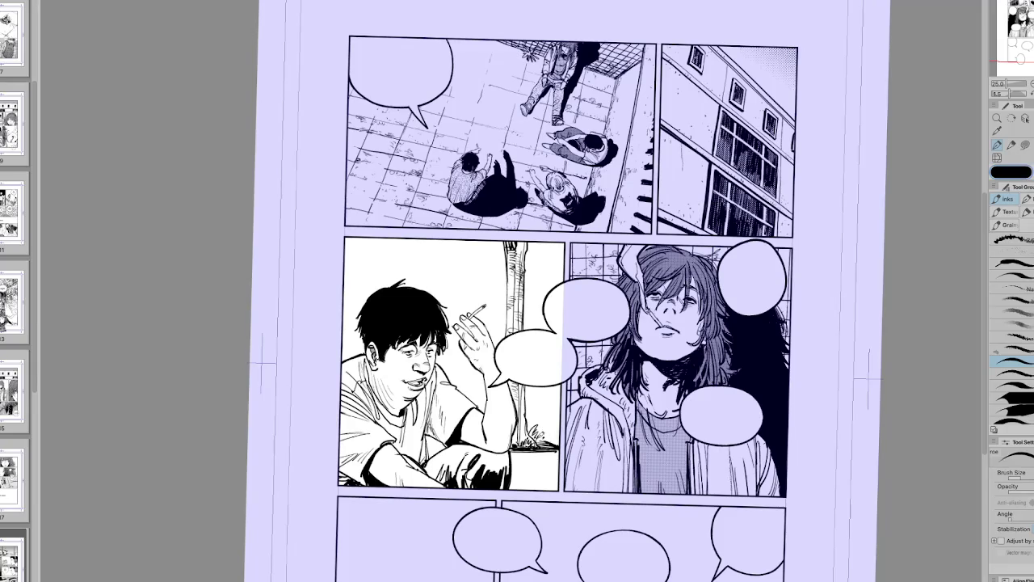
Step: Add another grass stroke at the bottom of the panel on a tilted canvas
{"action": "key", "text": "h"}
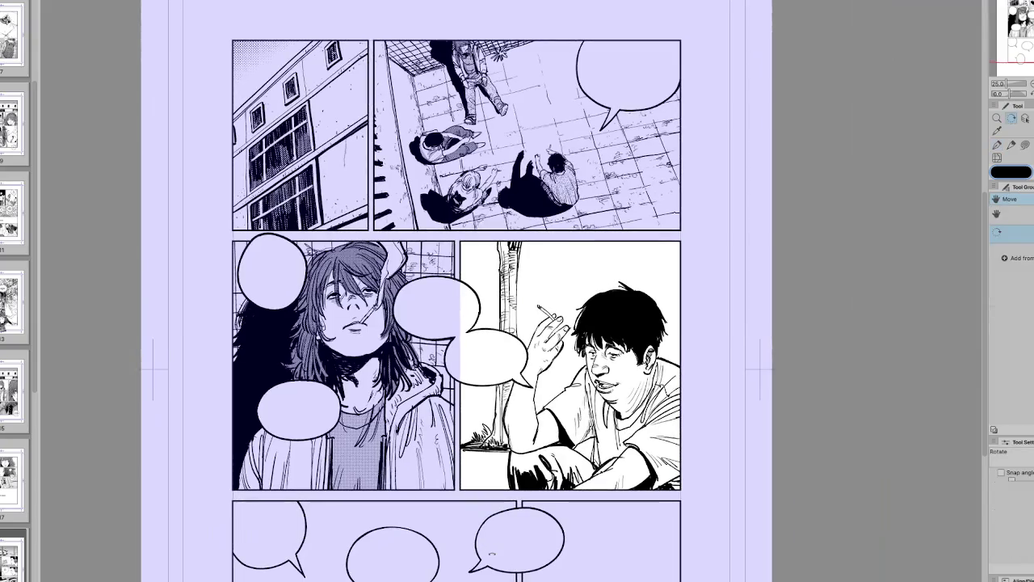
{"action": "key", "text": "h"}
{"action": "left_click_drag", "start_coordinate": [493, 553], "coordinate": [606, 559]}
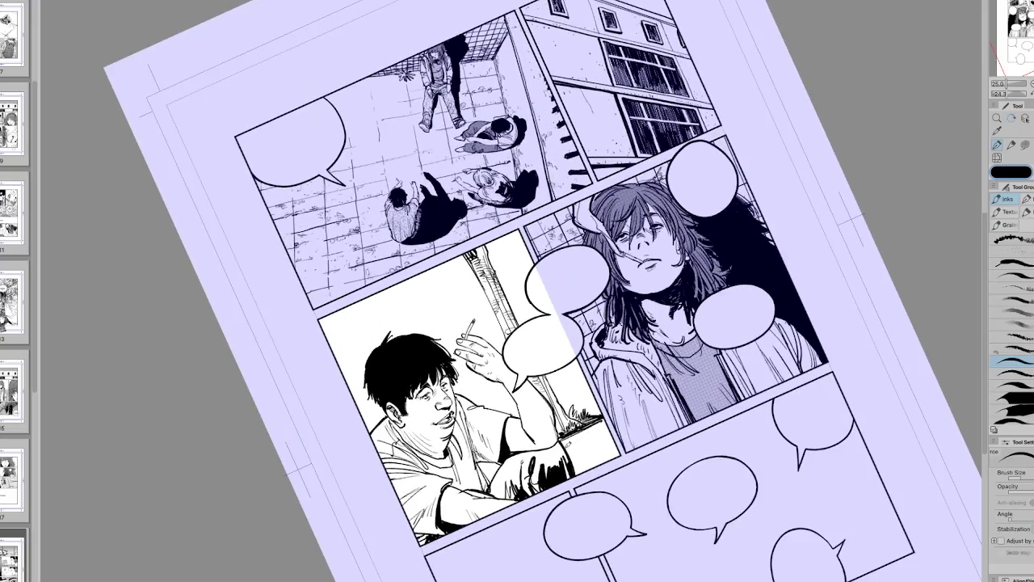
{"action": "left_click_drag", "start_coordinate": [581, 443], "coordinate": [621, 424]}
{"action": "key", "text": "r"}
{"action": "key", "text": "p"}
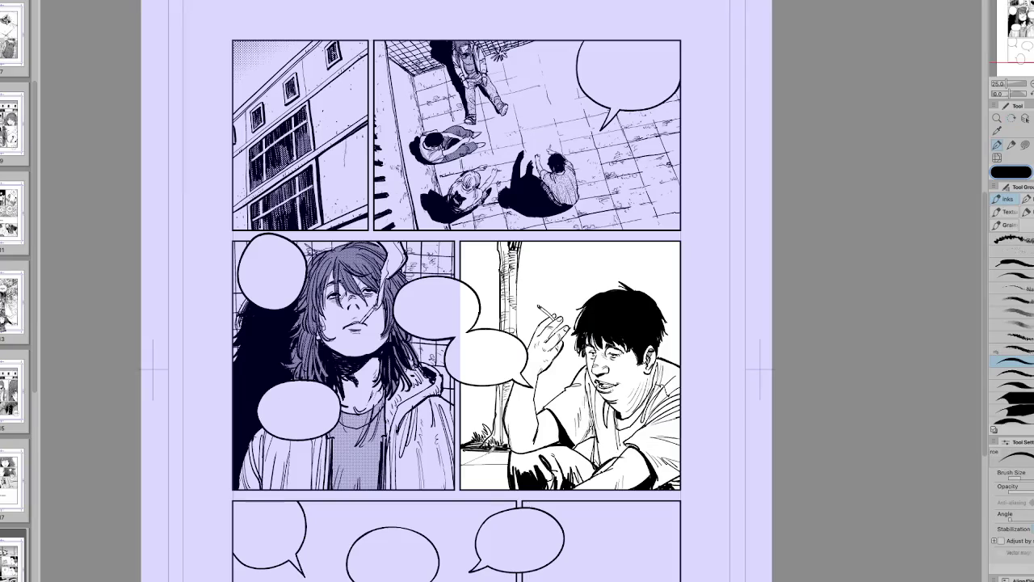
Step: Start a Free Transform on the trunk strokes, then cancel it
{"action": "key", "text": "h"}
{"action": "left_click_drag", "start_coordinate": [493, 493], "coordinate": [517, 469]}
{"action": "key", "text": "r"}
{"action": "key", "text": "ctrl+t"}
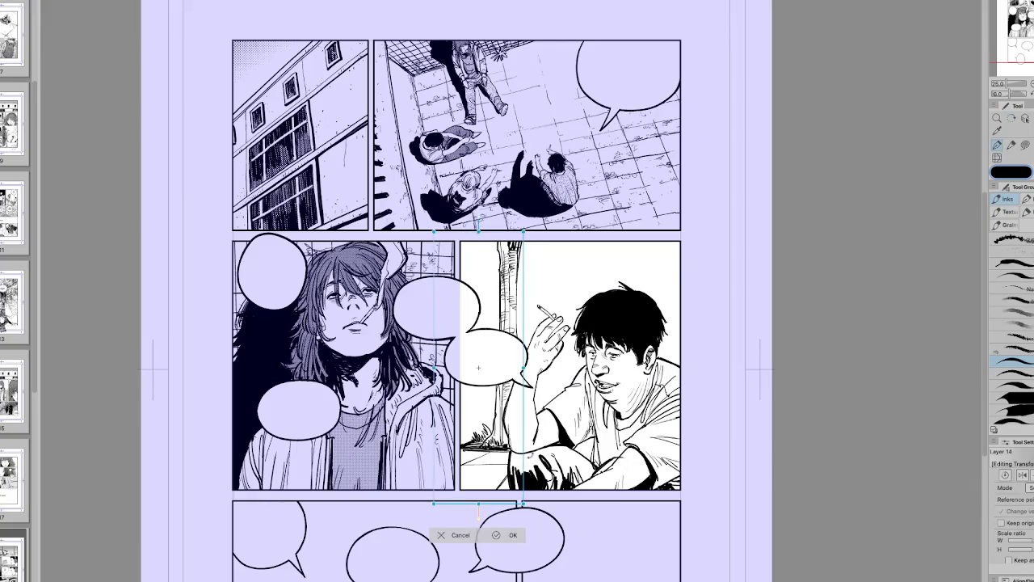
{"action": "key", "text": "r"}
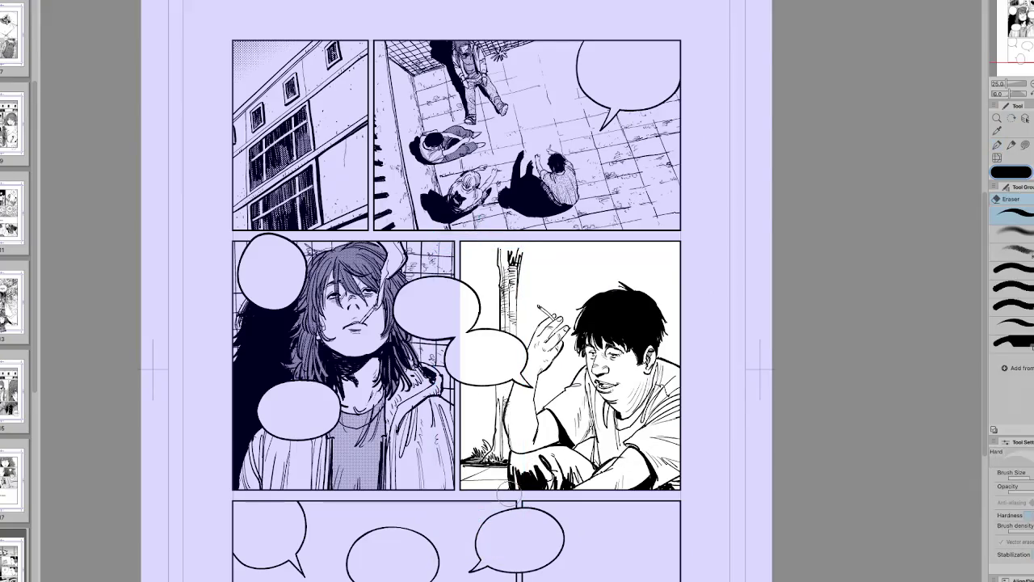
Step: Ink dark jagged strokes on the trunk top, turning the page and toggling pen and eraser
{"action": "key", "text": "h"}
{"action": "left_click_drag", "start_coordinate": [501, 494], "coordinate": [582, 485]}
{"action": "key", "text": "p"}
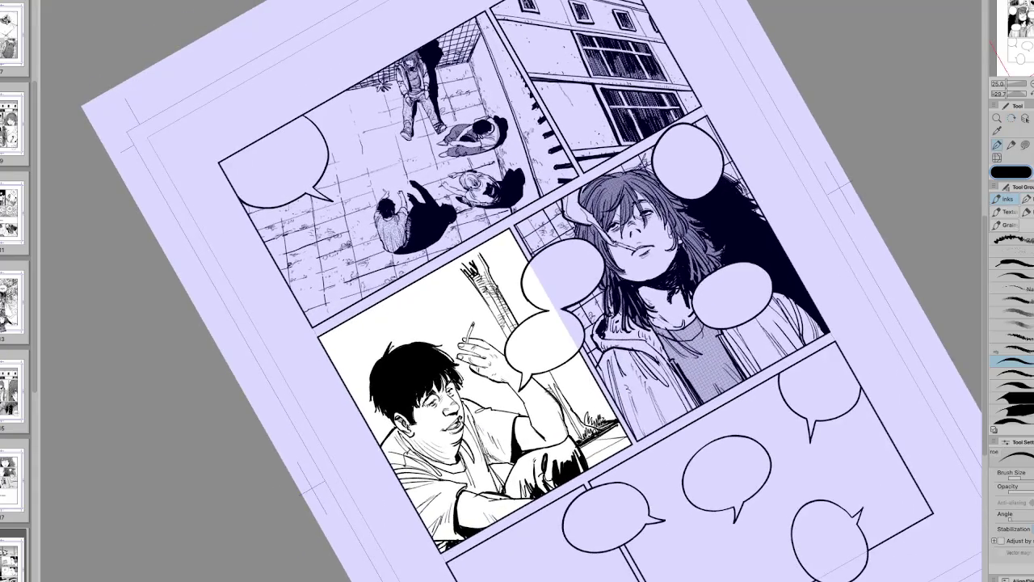
{"action": "key", "text": "r"}
{"action": "key", "text": "h"}
{"action": "mouse_move", "coordinate": [606, 404]}
{"action": "left_mouse_down"}
{"action": "mouse_move", "coordinate": [566, 452]}
{"action": "mouse_move", "coordinate": [525, 364]}
{"action": "mouse_move", "coordinate": [518, 256]}
{"action": "left_mouse_up"}
{"action": "key", "text": "e"}
{"action": "key", "text": "p"}
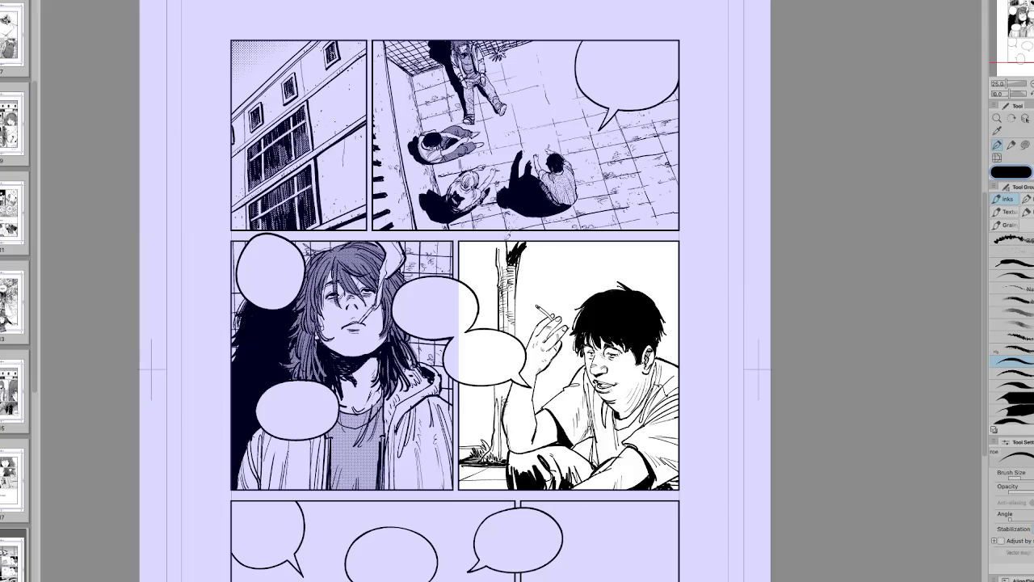
Step: Rotate the page about 64 degrees and add small hatching strokes near the treetop
{"action": "key", "text": "h"}
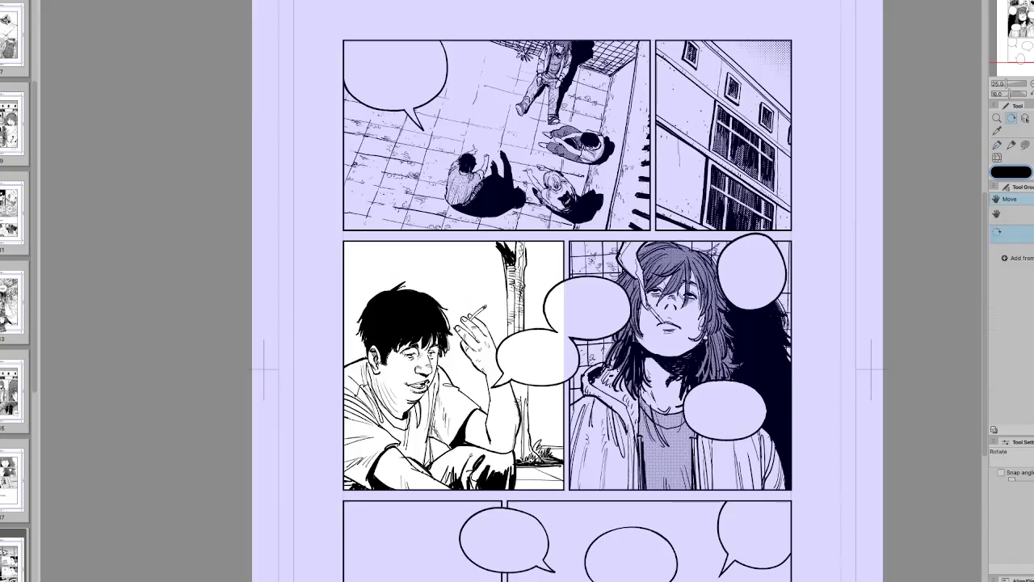
{"action": "left_click_drag", "start_coordinate": [559, 230], "coordinate": [589, 302]}
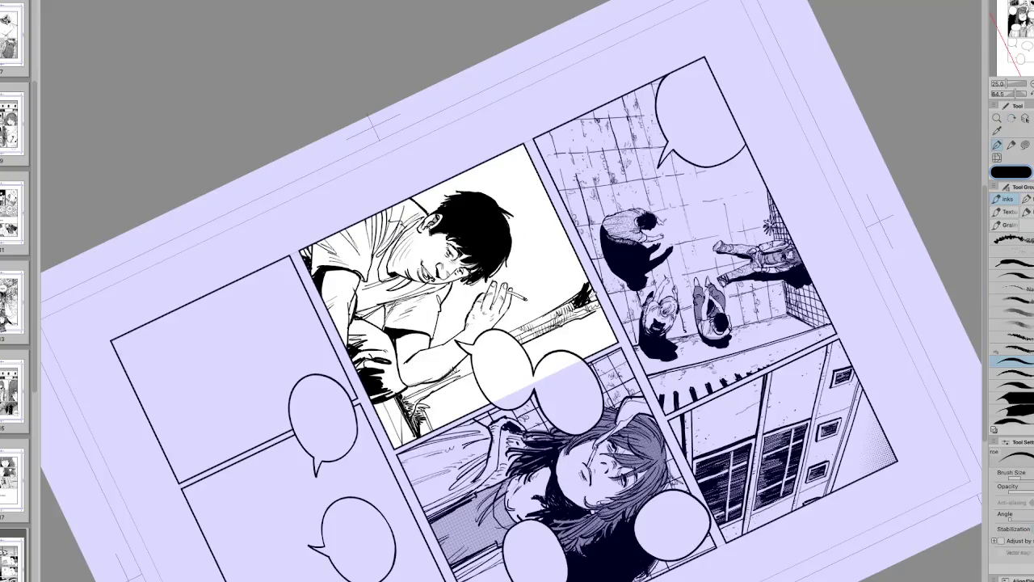
{"action": "mouse_move", "coordinate": [571, 316]}
{"action": "left_mouse_down"}
{"action": "mouse_move", "coordinate": [583, 295]}
{"action": "mouse_move", "coordinate": [638, 288]}
{"action": "mouse_move", "coordinate": [635, 300]}
{"action": "left_mouse_up"}
{"action": "key", "text": "r"}
{"action": "key", "text": "e"}
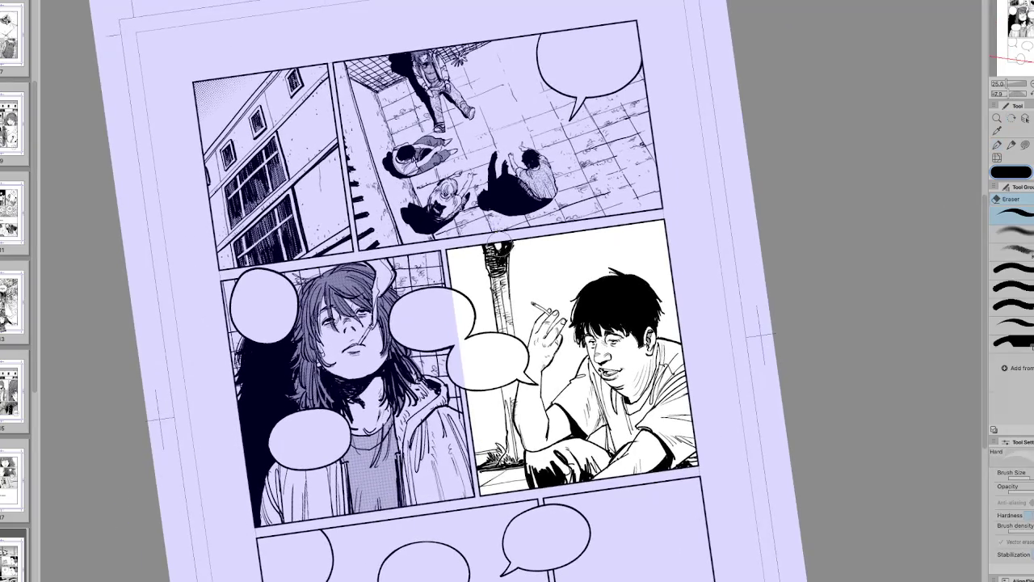
{"action": "key", "text": "p"}
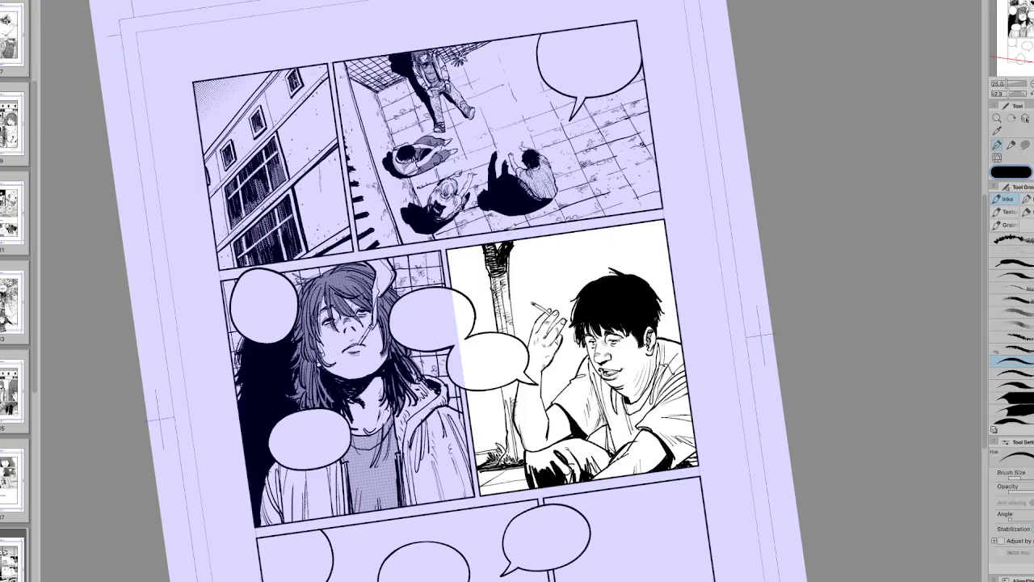
Step: Hatch the top of the trunk and extend ink strokes to its right
{"action": "mouse_move", "coordinate": [517, 247]}
{"action": "left_mouse_down"}
{"action": "mouse_move", "coordinate": [512, 257]}
{"action": "mouse_move", "coordinate": [527, 257]}
{"action": "left_mouse_up"}
{"action": "key", "text": "ctrl+at"}
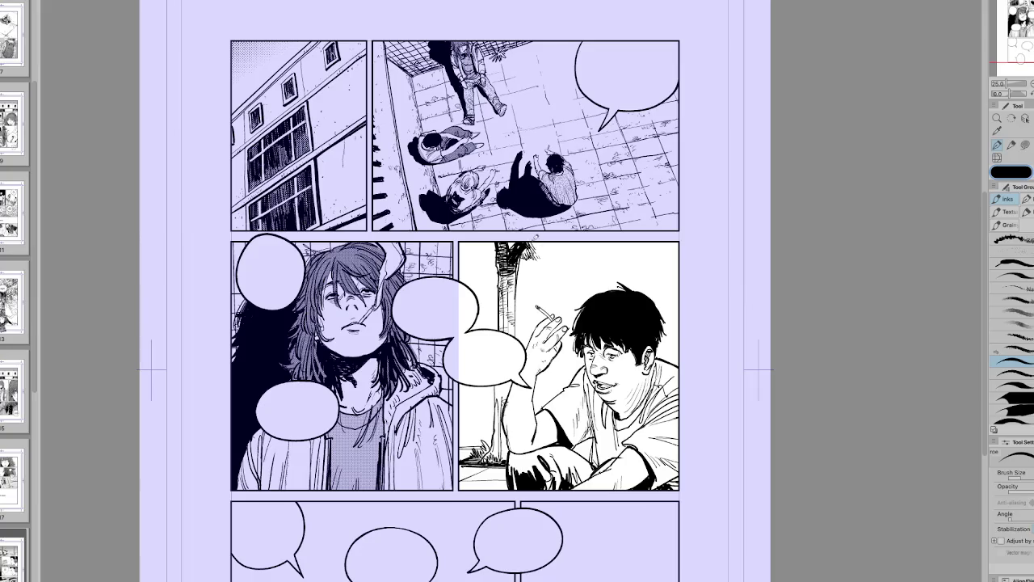
{"action": "left_click_drag", "start_coordinate": [546, 248], "coordinate": [541, 258]}
{"action": "left_click_drag", "start_coordinate": [554, 247], "coordinate": [548, 258]}
{"action": "mouse_move", "coordinate": [529, 263]}
{"action": "left_mouse_down"}
{"action": "mouse_move", "coordinate": [559, 252]}
{"action": "mouse_move", "coordinate": [543, 234]}
{"action": "mouse_move", "coordinate": [557, 249]}
{"action": "left_mouse_up"}
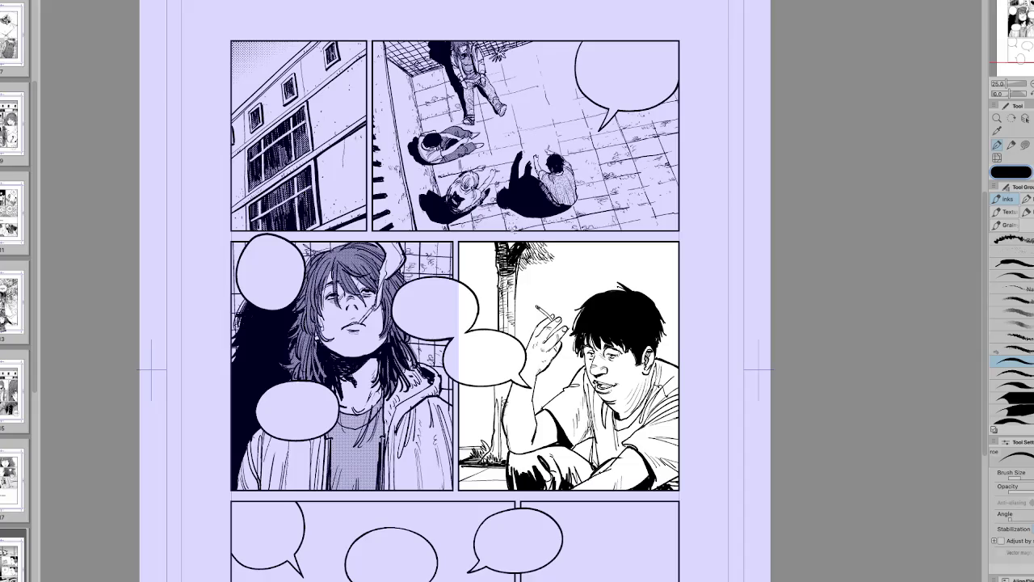
Step: Hatch the treetop's left side, add a small leaf, and extend canopy hatching rightward
{"action": "left_click_drag", "start_coordinate": [472, 266], "coordinate": [501, 238]}
{"action": "left_click_drag", "start_coordinate": [494, 246], "coordinate": [501, 236]}
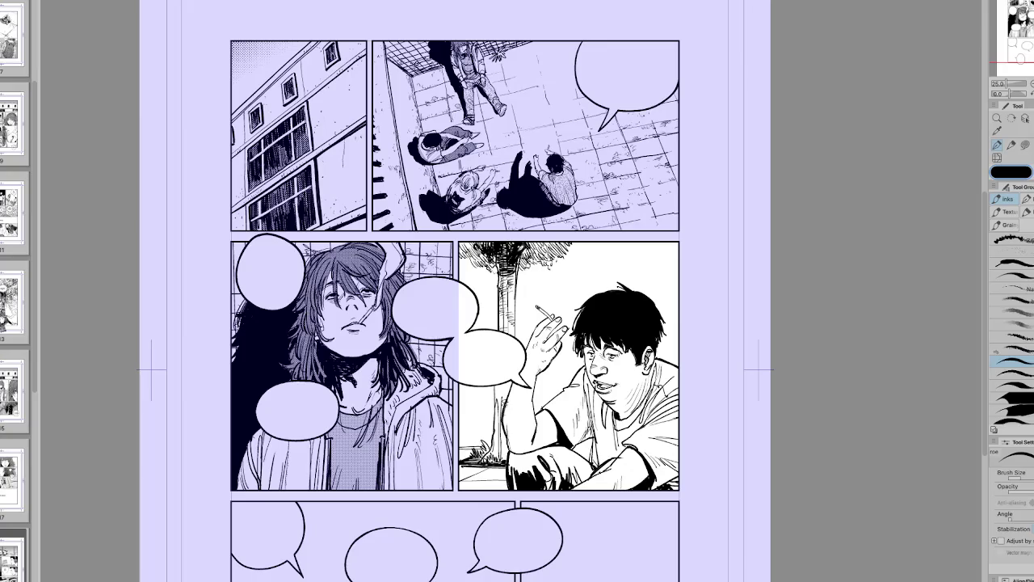
{"action": "left_click_drag", "start_coordinate": [522, 286], "coordinate": [531, 280]}
{"action": "left_click_drag", "start_coordinate": [469, 246], "coordinate": [496, 268]}
{"action": "mouse_move", "coordinate": [493, 255]}
{"action": "left_mouse_down"}
{"action": "mouse_move", "coordinate": [503, 270]}
{"action": "mouse_move", "coordinate": [472, 261]}
{"action": "mouse_move", "coordinate": [475, 252]}
{"action": "left_mouse_up"}
{"action": "left_click_drag", "start_coordinate": [546, 234], "coordinate": [571, 252]}
{"action": "left_click_drag", "start_coordinate": [564, 231], "coordinate": [575, 251]}
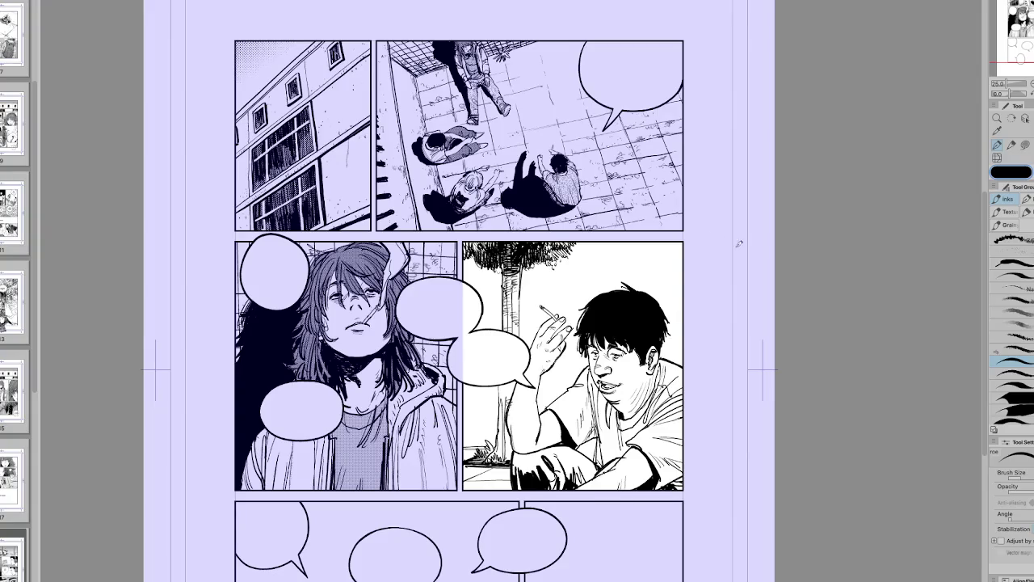
Step: Ink background ground lines behind the boy, tilting and mirroring the page to check them
{"action": "key", "text": "r"}
{"action": "left_click_drag", "start_coordinate": [731, 239], "coordinate": [592, 279]}
{"action": "key", "text": "p"}
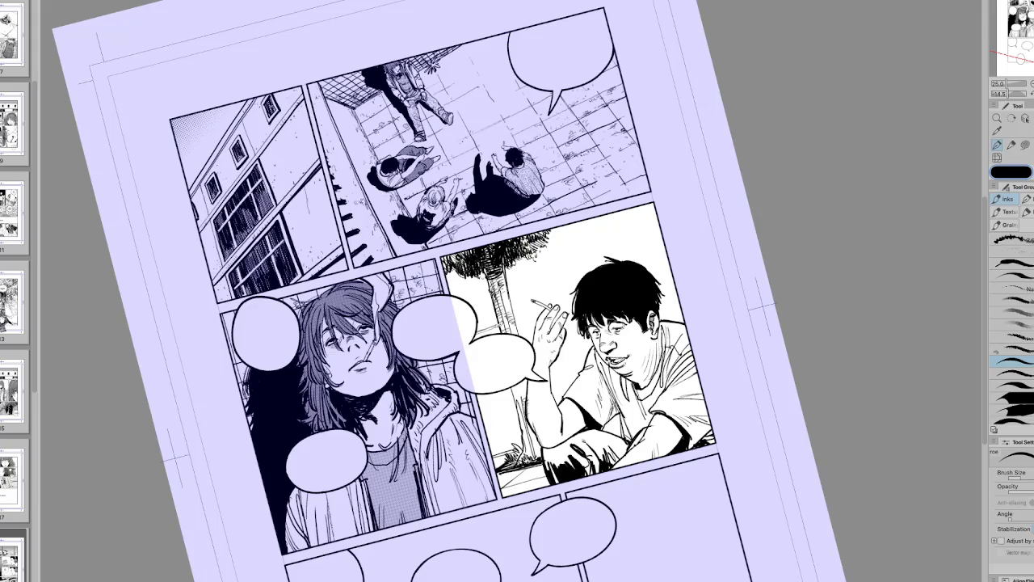
{"action": "key", "text": "at"}
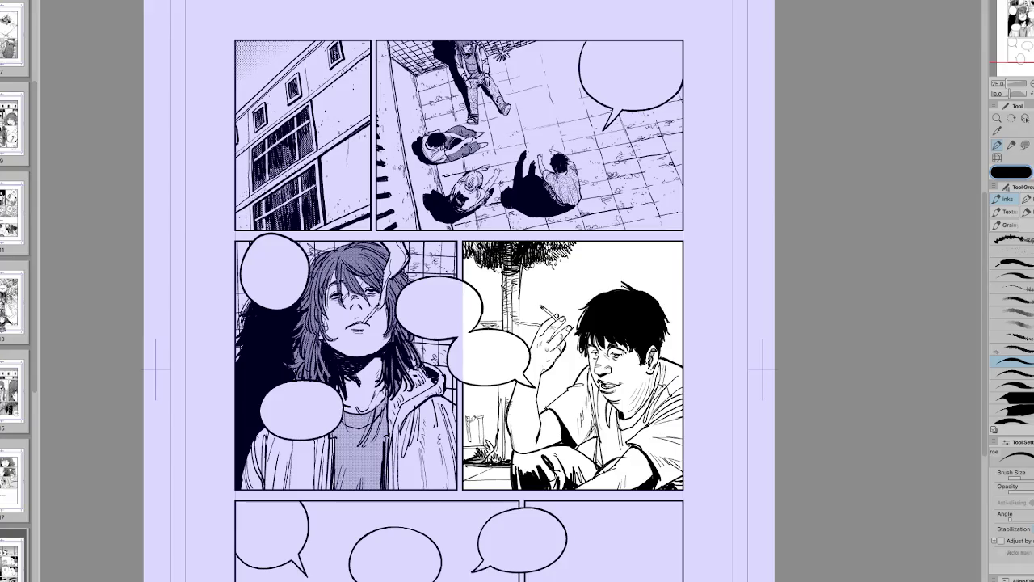
{"action": "key", "text": "h"}
{"action": "left_click_drag", "start_coordinate": [482, 424], "coordinate": [569, 398]}
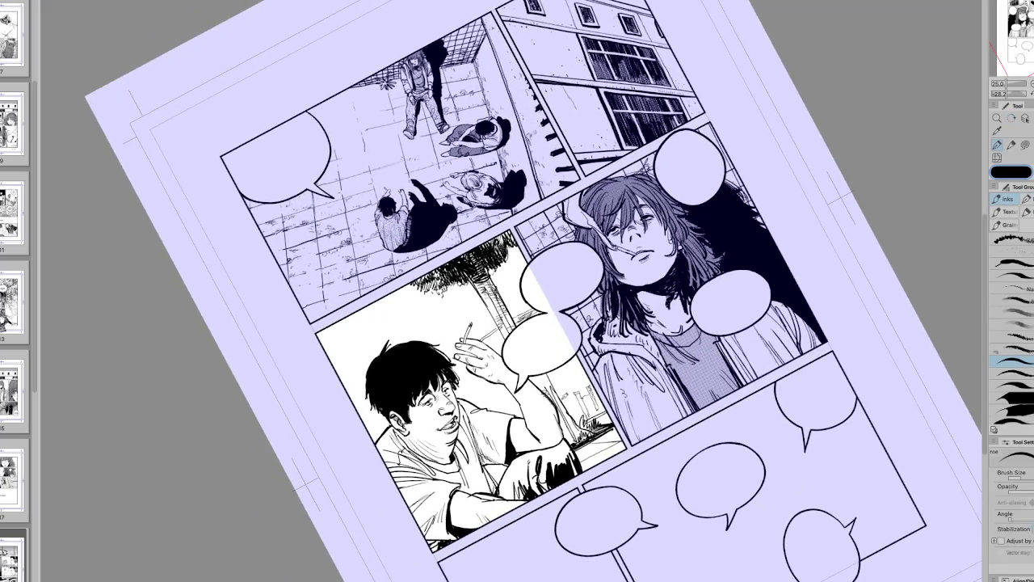
{"action": "key", "text": "ctrl+0"}
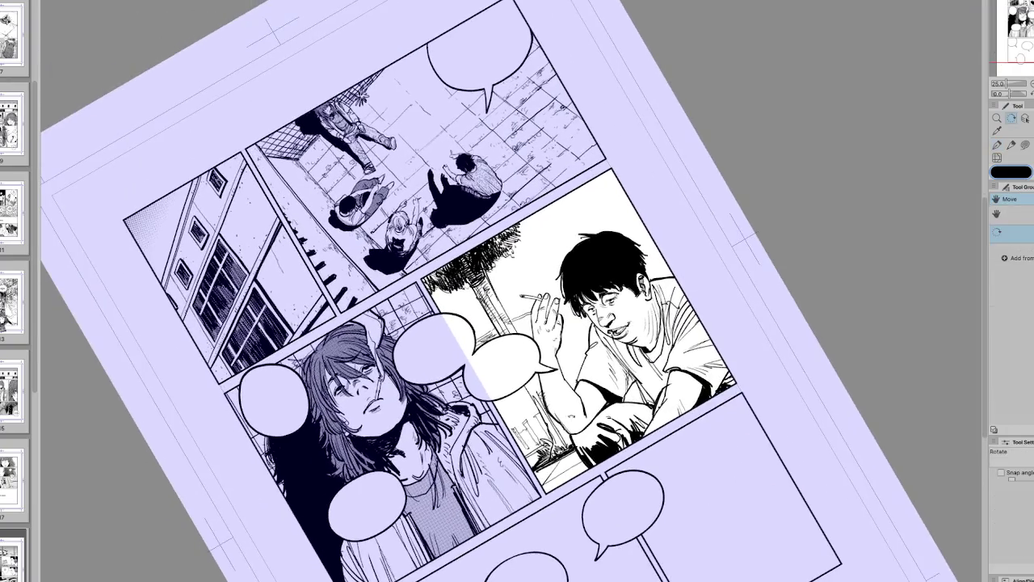
Step: Ink grass beneath the tree on a 30-degree tilt, touching up with the eraser
{"action": "left_click_drag", "start_coordinate": [485, 439], "coordinate": [525, 450]}
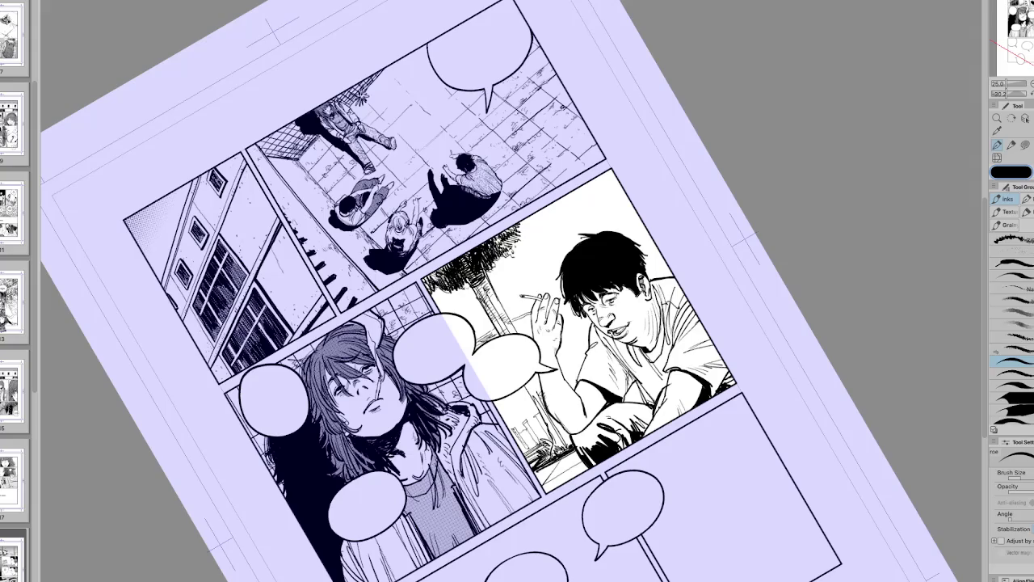
{"action": "key", "text": "r"}
{"action": "key", "text": "p"}
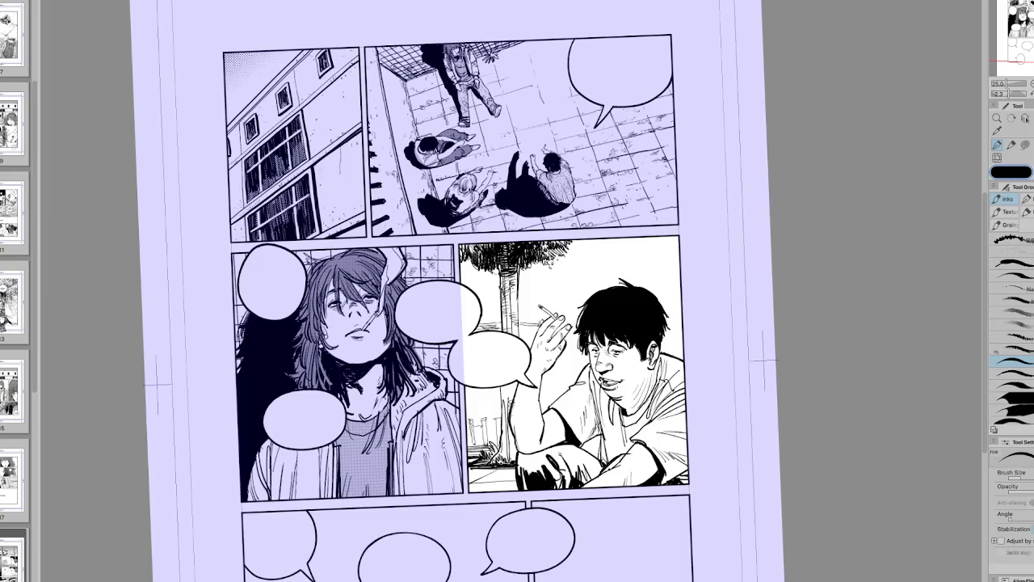
{"action": "key", "text": "e"}
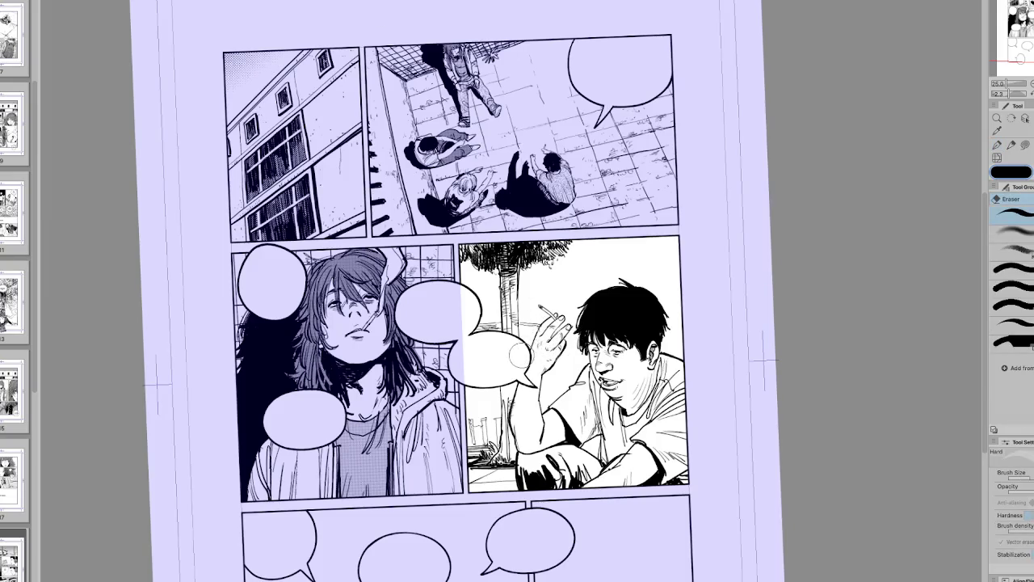
{"action": "key", "text": "p"}
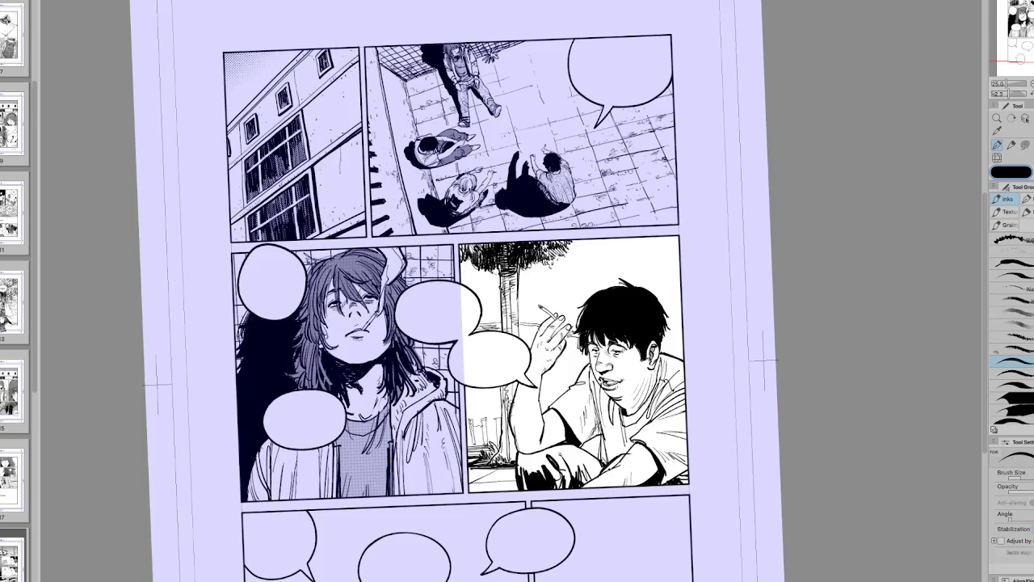
{"action": "key", "text": "h"}
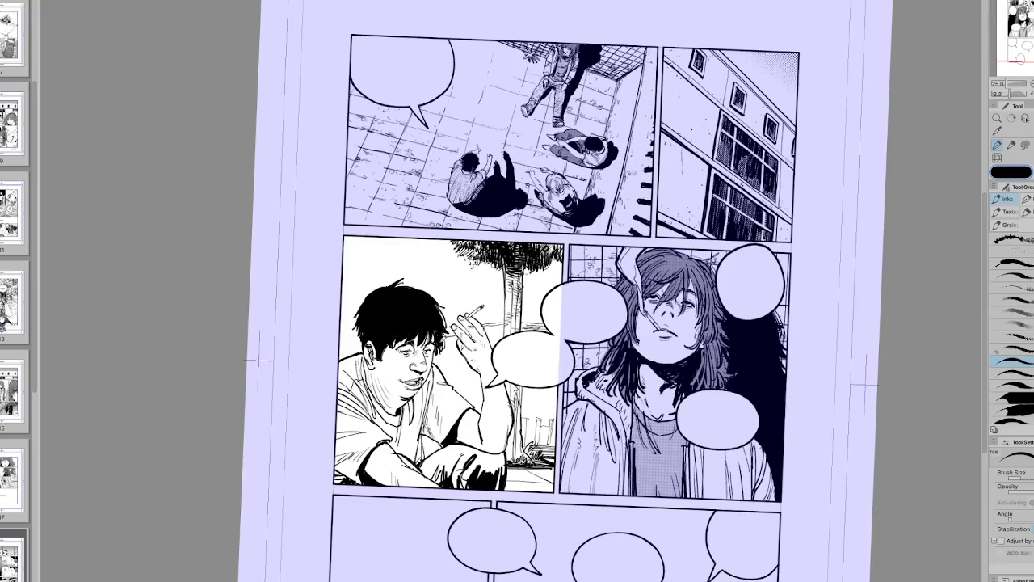
{"action": "key", "text": "h"}
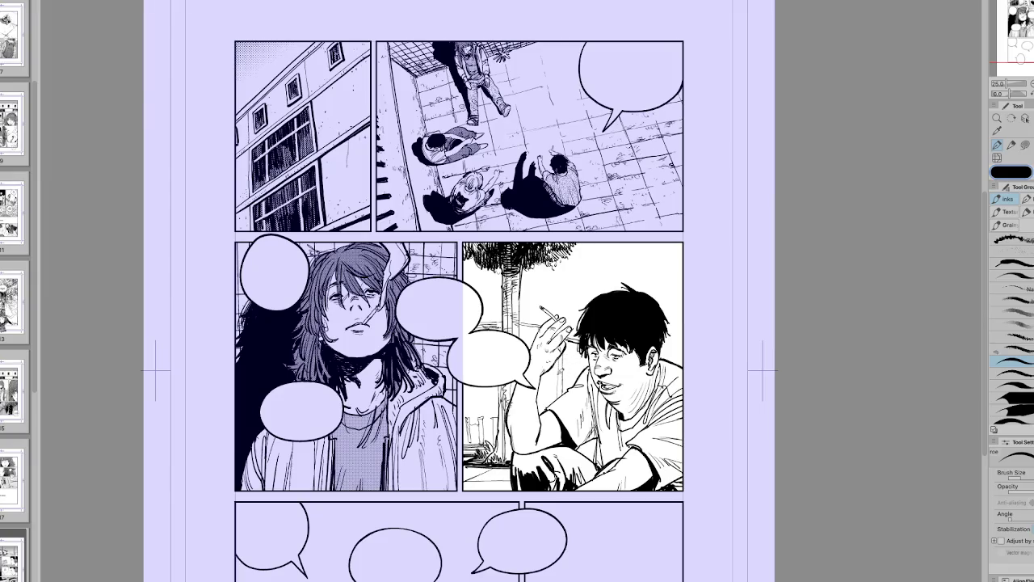
{"action": "key", "text": "r"}
{"action": "key", "text": "p"}
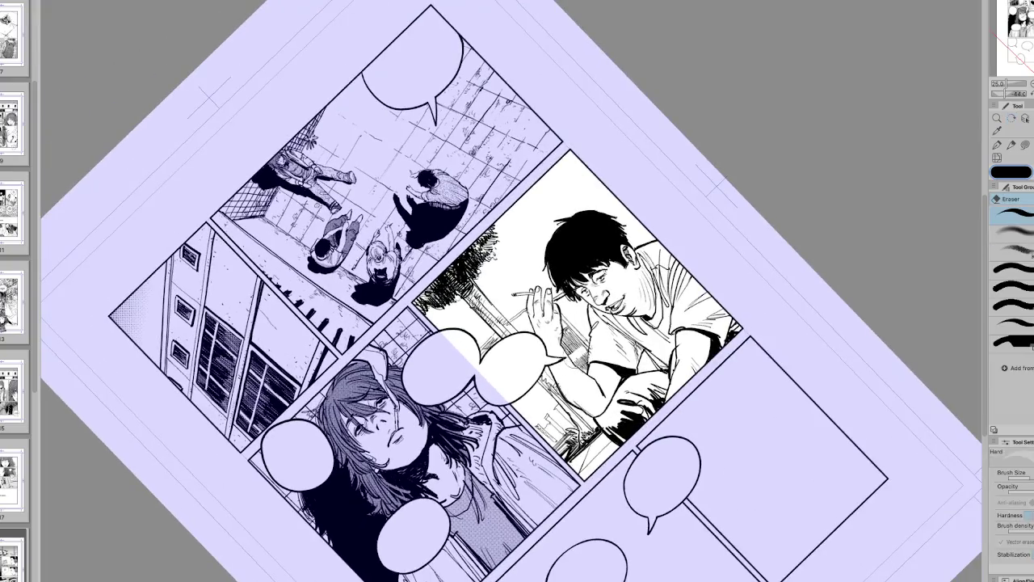
{"action": "key", "text": "p"}
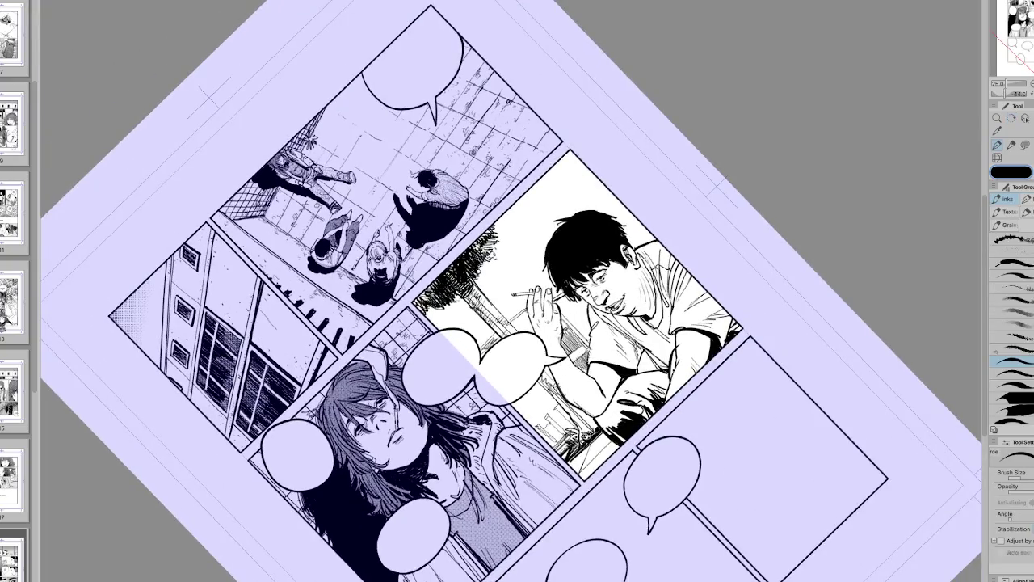
{"action": "key", "text": "ctrl+at"}
{"action": "key", "text": "e"}
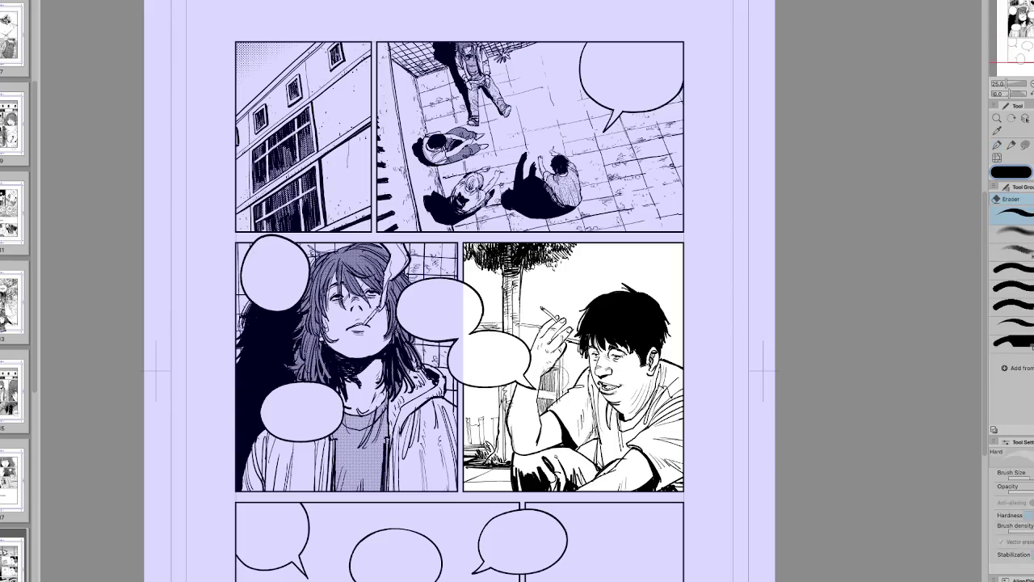
{"action": "key", "text": "p"}
{"action": "key", "text": "e"}
{"action": "scroll", "coordinate": [529, 397], "scroll_direction": "down", "scroll_amount": 1}
{"action": "key", "text": "h"}
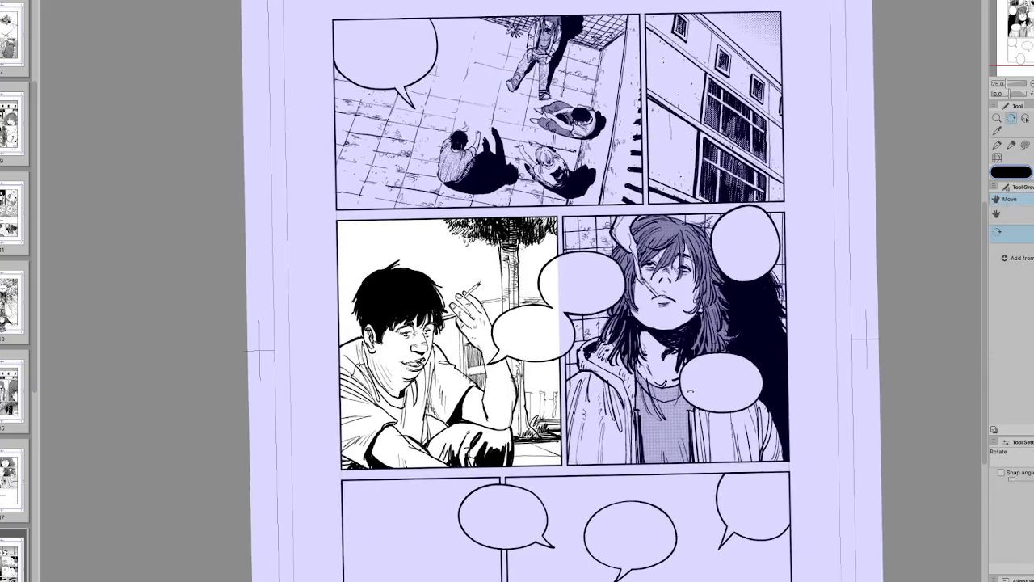
{"action": "key", "text": "h"}
{"action": "key", "text": "p"}
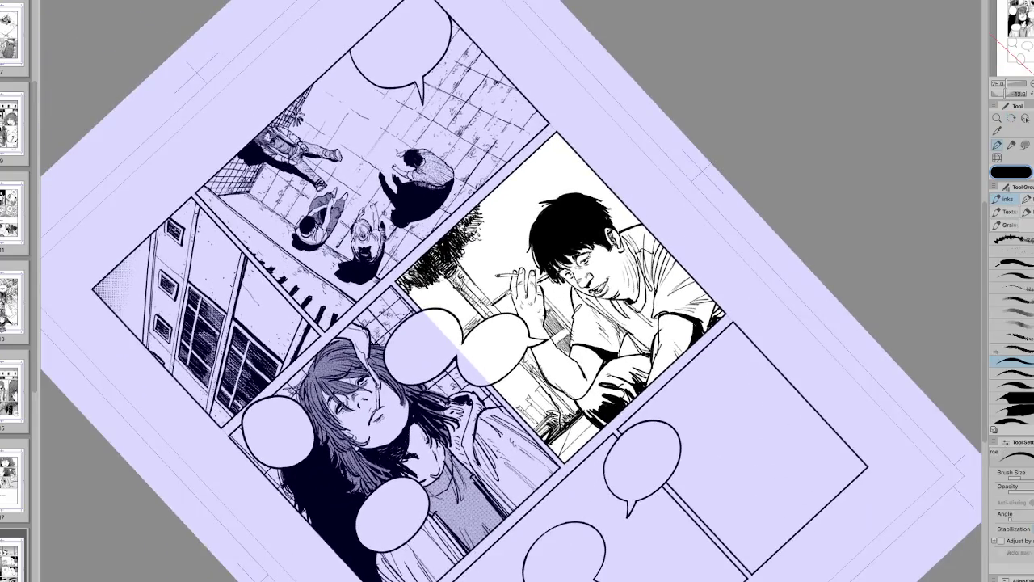
{"action": "key", "text": "ctrl+at"}
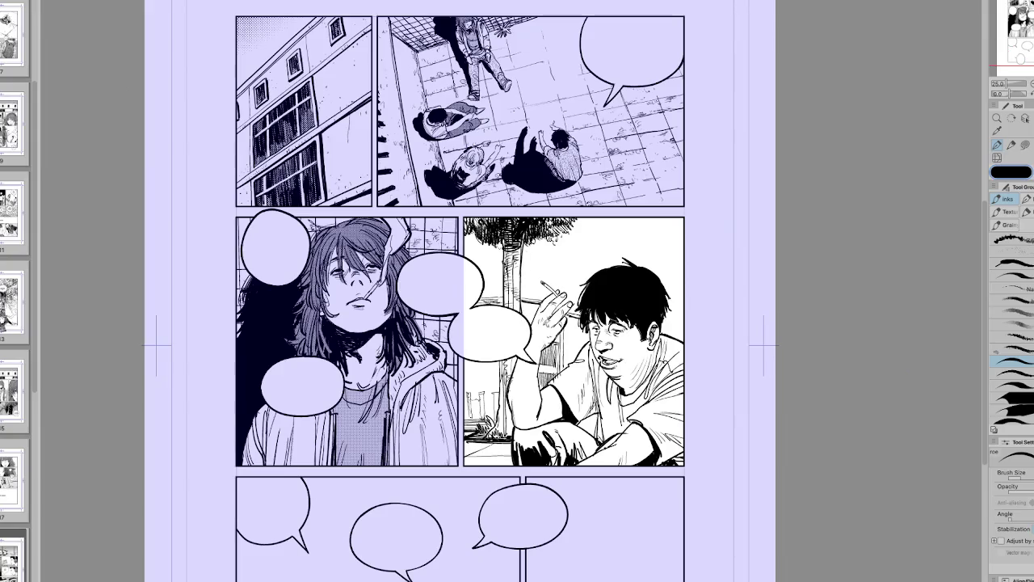
{"action": "key", "text": "h"}
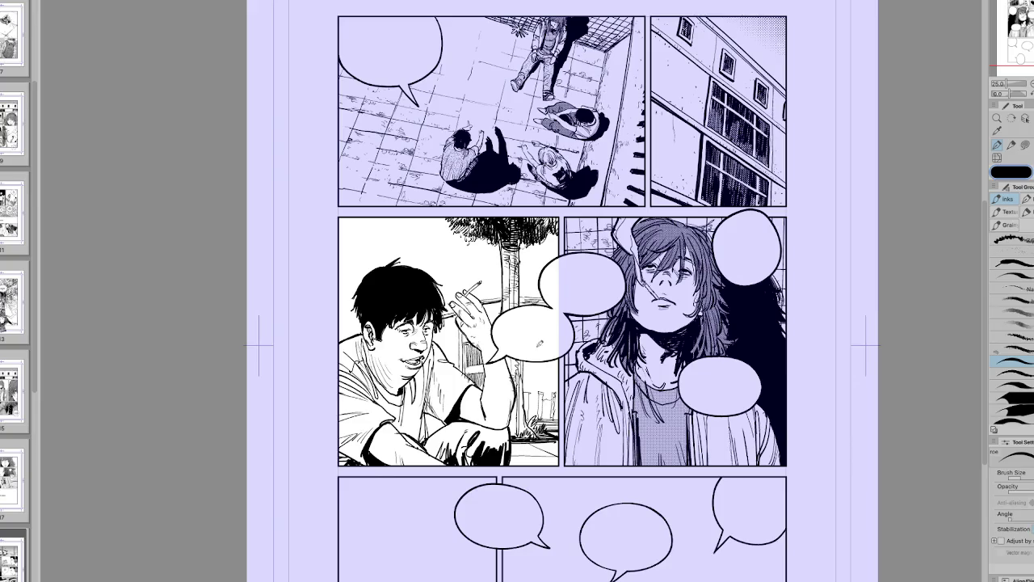
{"action": "key", "text": "h"}
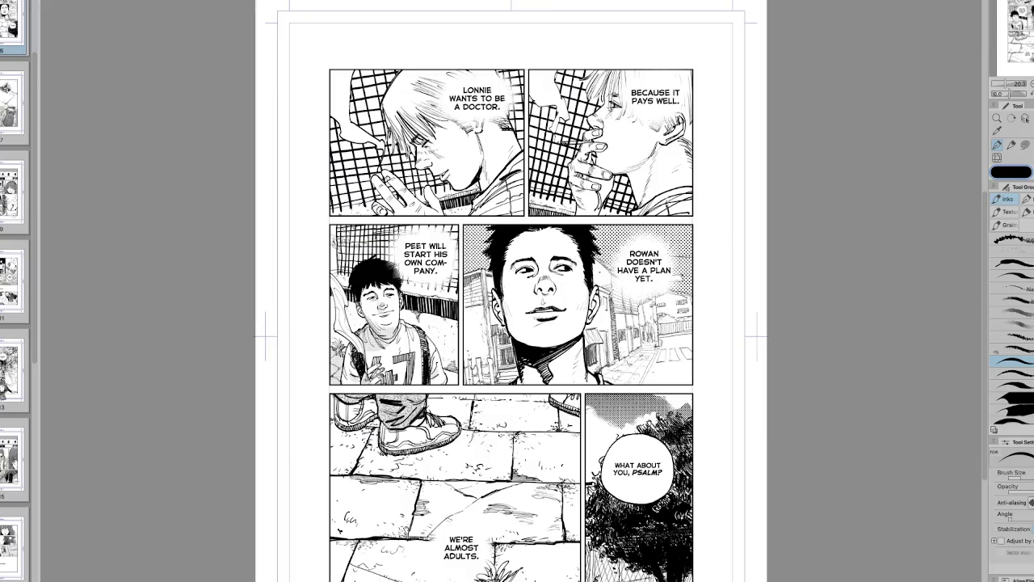
{"action": "key", "text": "Page_Down"}
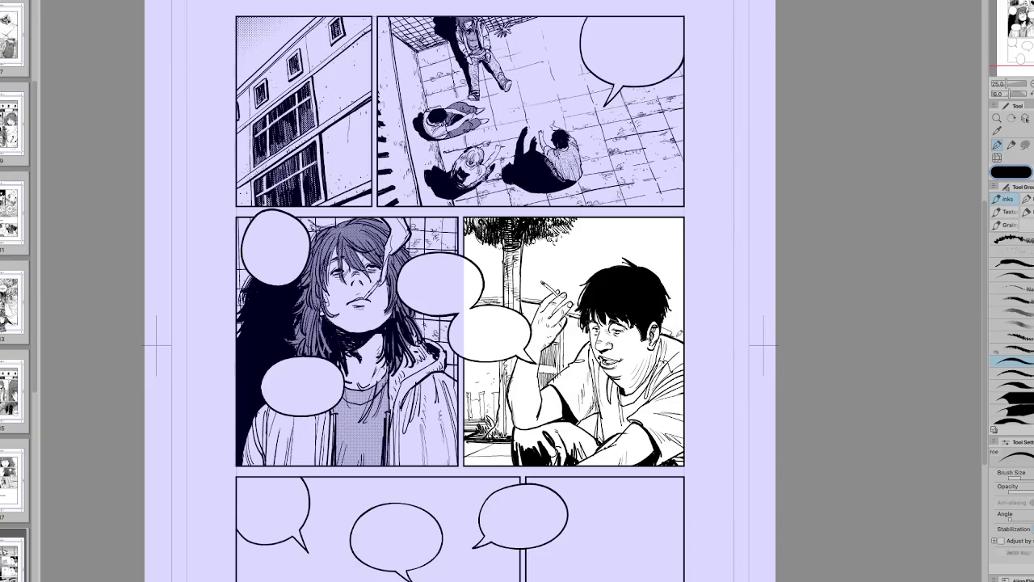
{"action": "key", "text": "h"}
{"action": "key", "text": "h"}
Step: Draw a short ink stroke by the boy's hand and sleeve, then check it on a tilted, mirrored view
{"action": "left_click_drag", "start_coordinate": [572, 337], "coordinate": [591, 345]}
{"action": "key", "text": "e"}
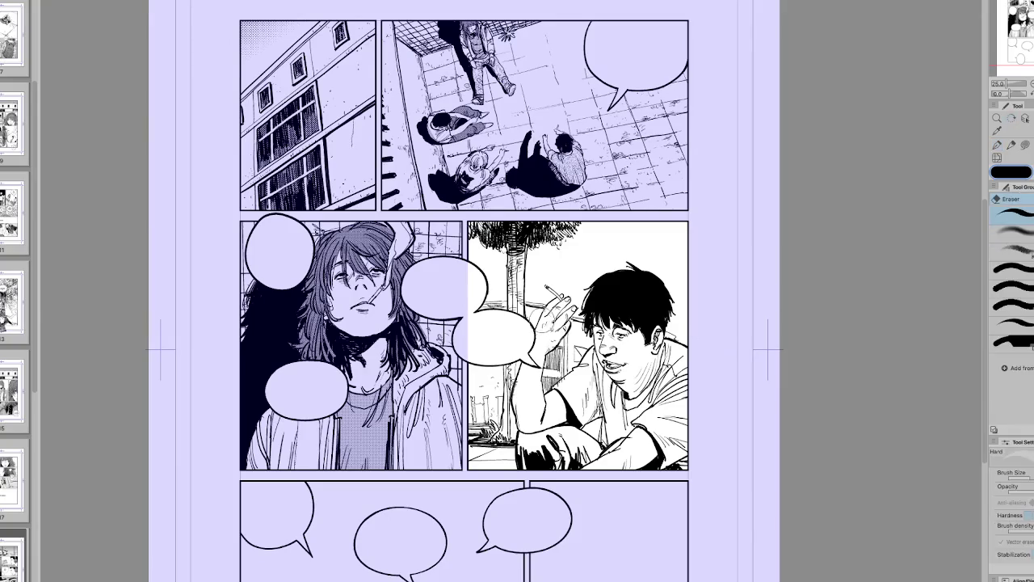
{"action": "key", "text": "r"}
{"action": "mouse_move", "coordinate": [537, 315]}
{"action": "left_mouse_down"}
{"action": "mouse_move", "coordinate": [566, 267]}
{"action": "mouse_move", "coordinate": [470, 320]}
{"action": "left_mouse_up"}
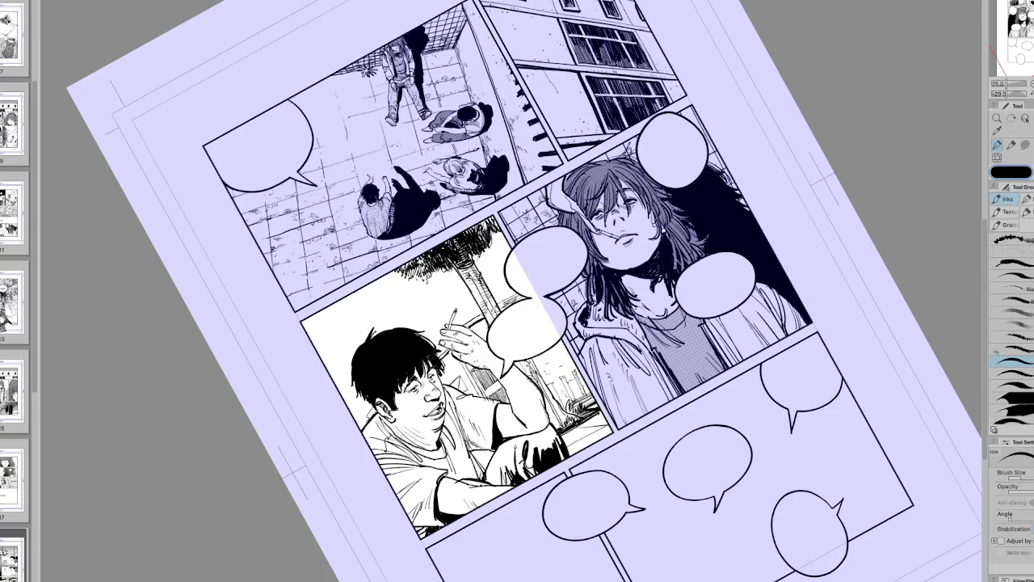
{"action": "key", "text": "h"}
{"action": "key", "text": "minus"}
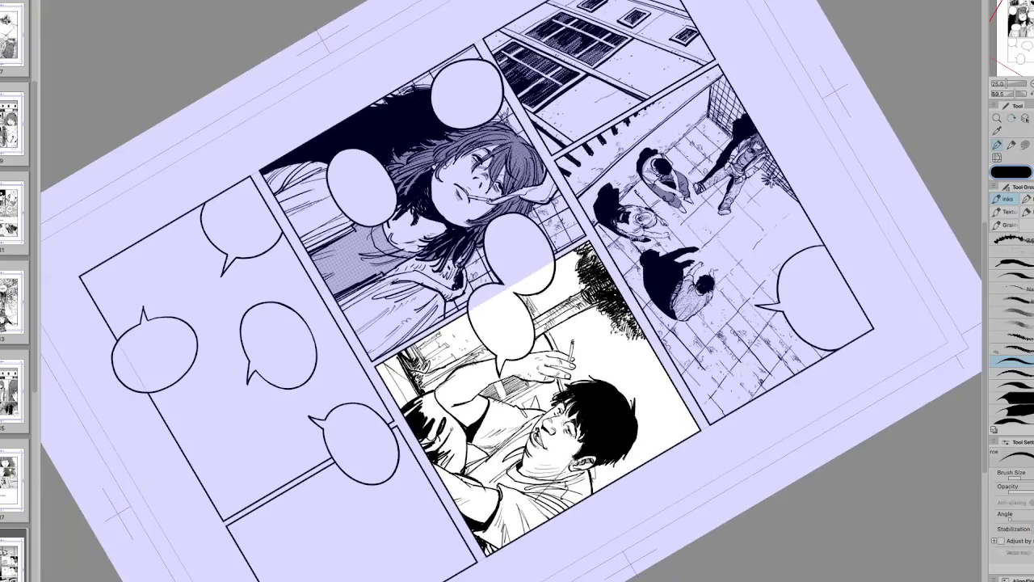
{"action": "key", "text": "ctrl+0"}
Step: Refine the stroke near the sleeve, alternating pen and eraser while rotating and flipping the view
{"action": "key", "text": "h"}
{"action": "key", "text": "minus"}
{"action": "key", "text": "minus"}
{"action": "key", "text": "e"}
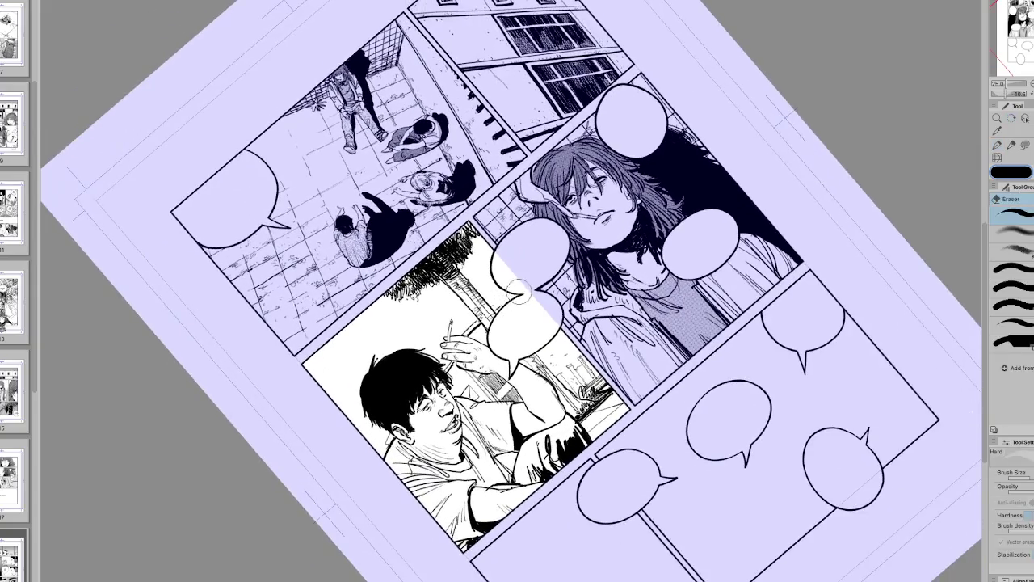
{"action": "key", "text": "p"}
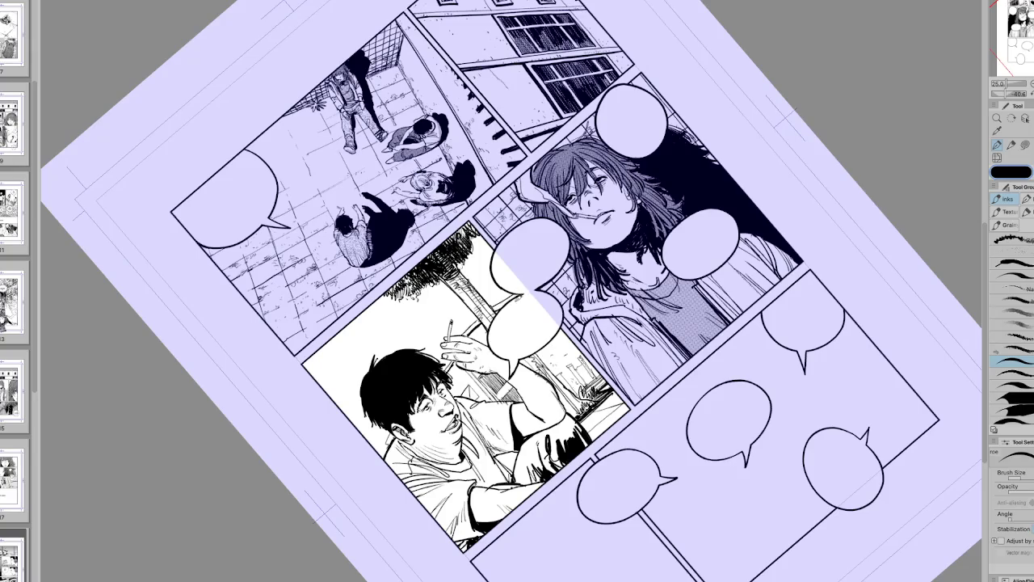
{"action": "key", "text": "r"}
{"action": "left_click_drag", "start_coordinate": [501, 308], "coordinate": [565, 202]}
{"action": "key", "text": "e"}
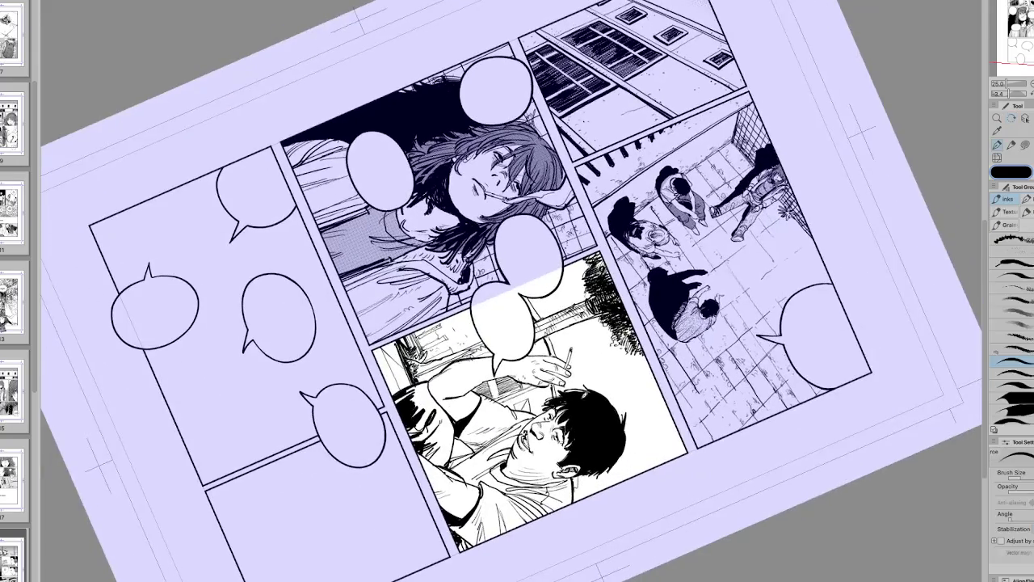
{"action": "key", "text": "p"}
{"action": "key", "text": "ctrl+@"}
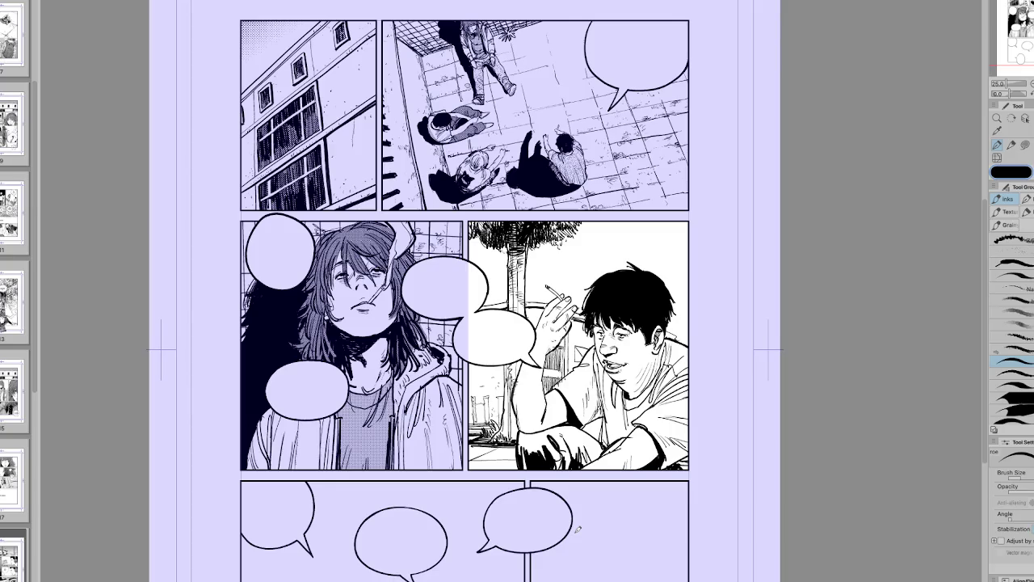
{"action": "scroll", "coordinate": [566, 404], "scroll_direction": "right", "scroll_amount": 2}
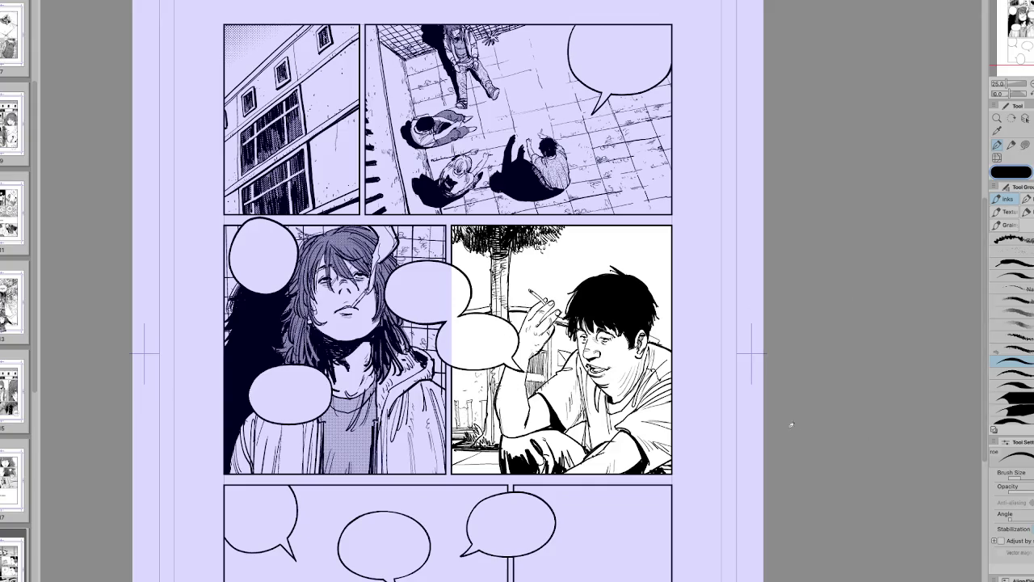
{"action": "left_click_drag", "start_coordinate": [741, 485], "coordinate": [751, 454]}
{"action": "key", "text": "g"}
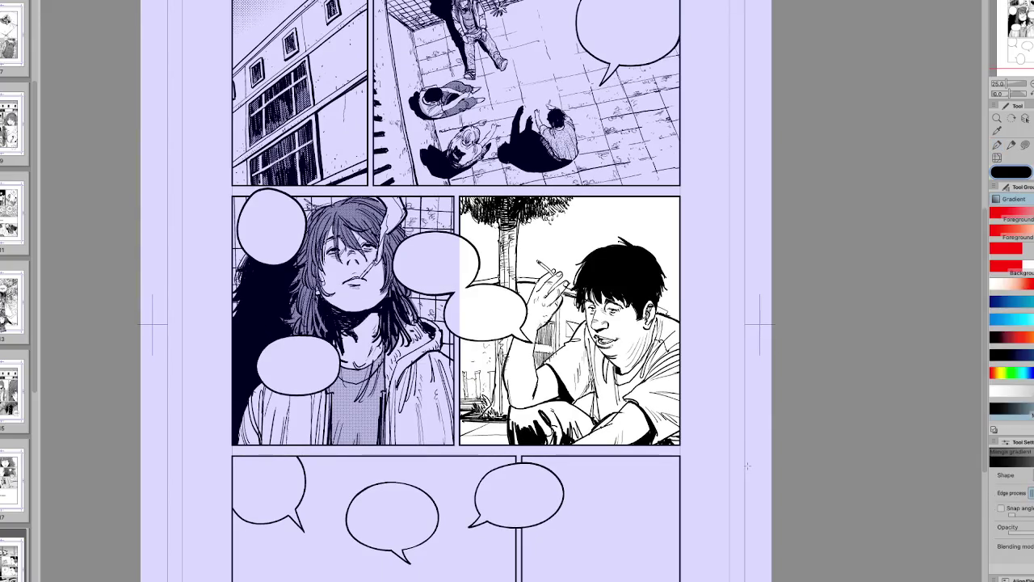
{"action": "key", "text": "h"}
{"action": "key", "text": "ctrl+t"}
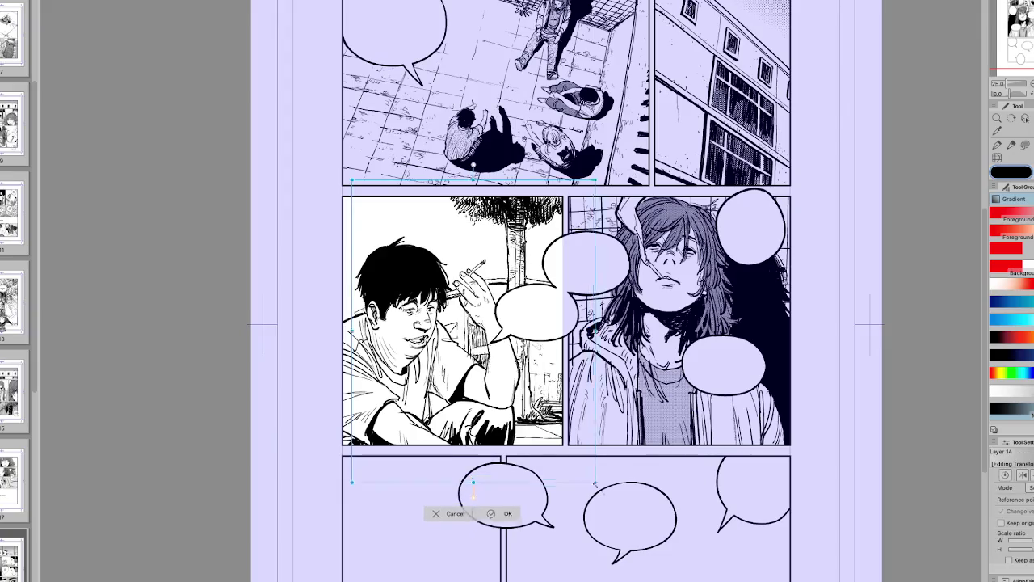
{"action": "mouse_move", "coordinate": [598, 468]}
{"action": "left_mouse_down"}
{"action": "mouse_move", "coordinate": [555, 482]}
{"action": "mouse_move", "coordinate": [578, 490]}
{"action": "left_mouse_up"}
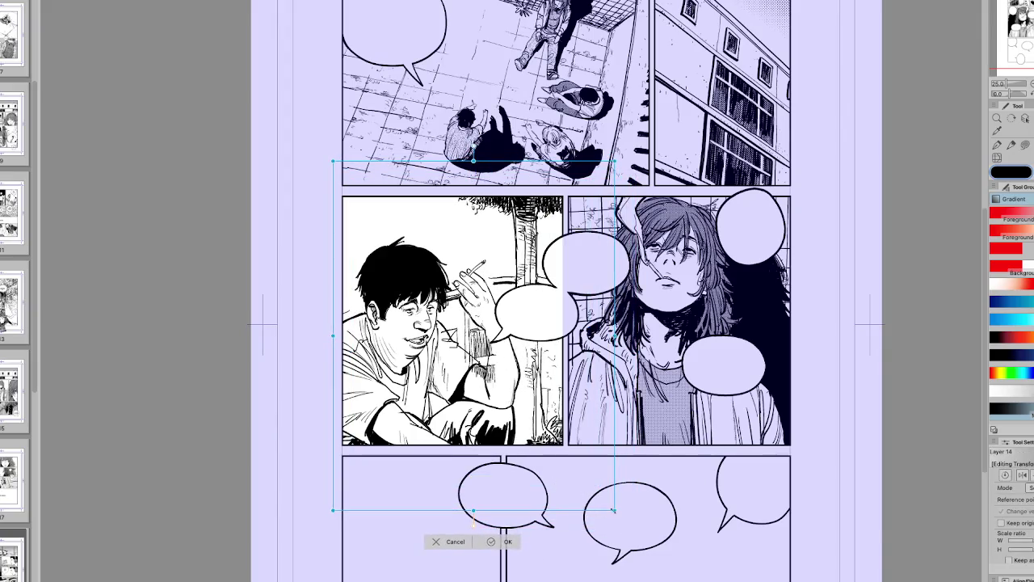
{"action": "left_click_drag", "start_coordinate": [473, 522], "coordinate": [590, 466]}
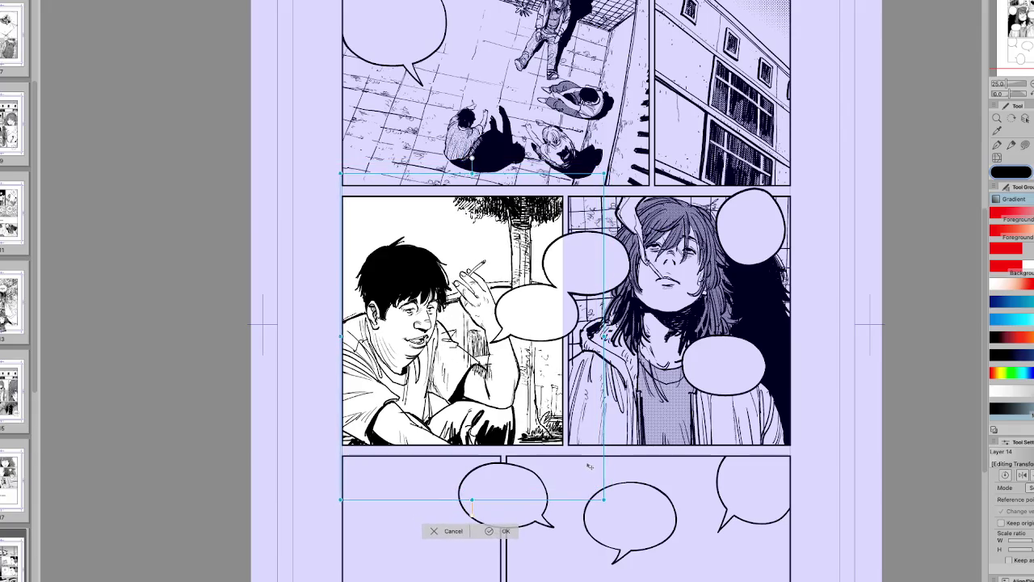
{"action": "key", "text": "h"}
{"action": "key", "text": "Return"}
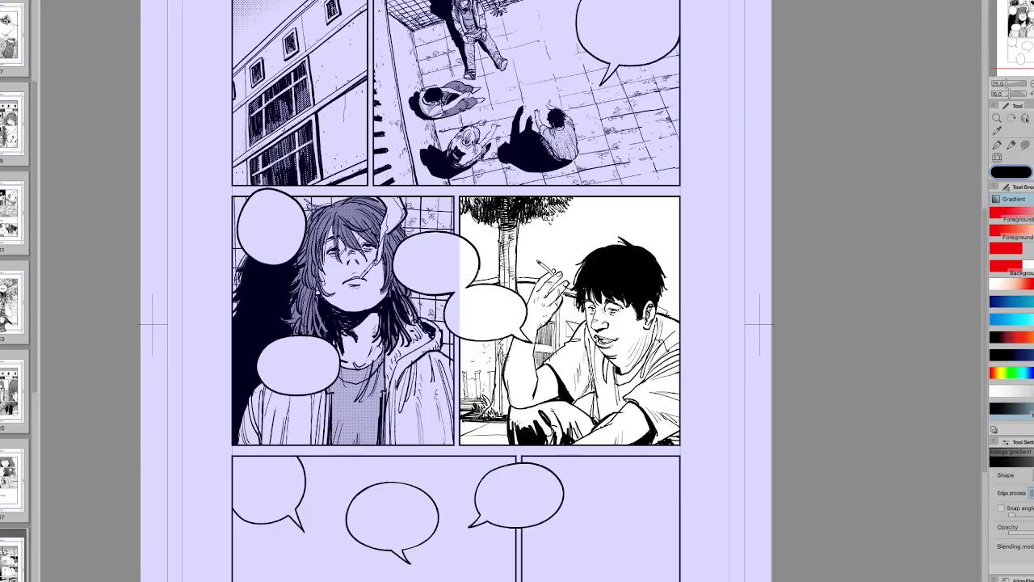
{"action": "key", "text": "e"}
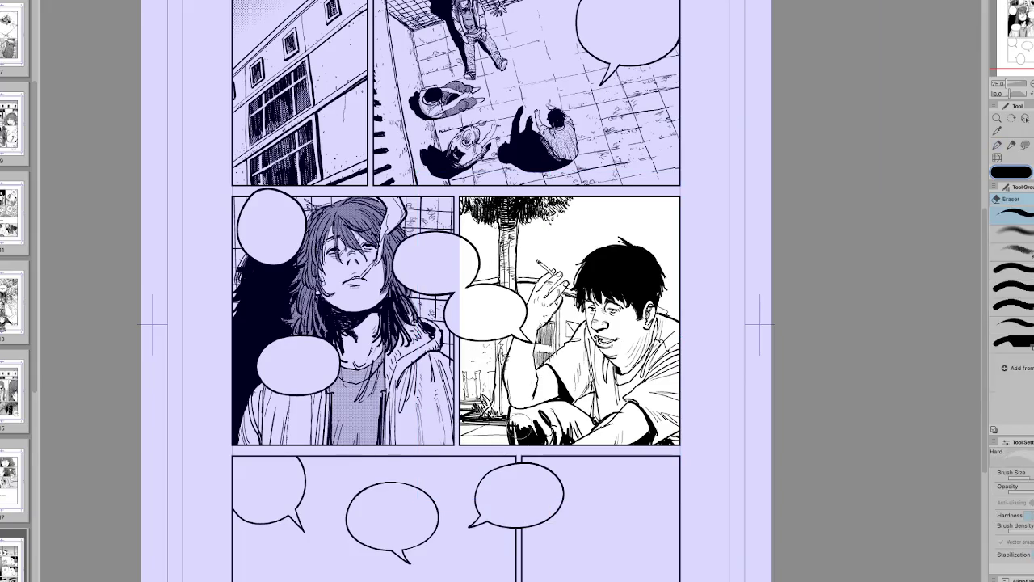
{"action": "key", "text": "p"}
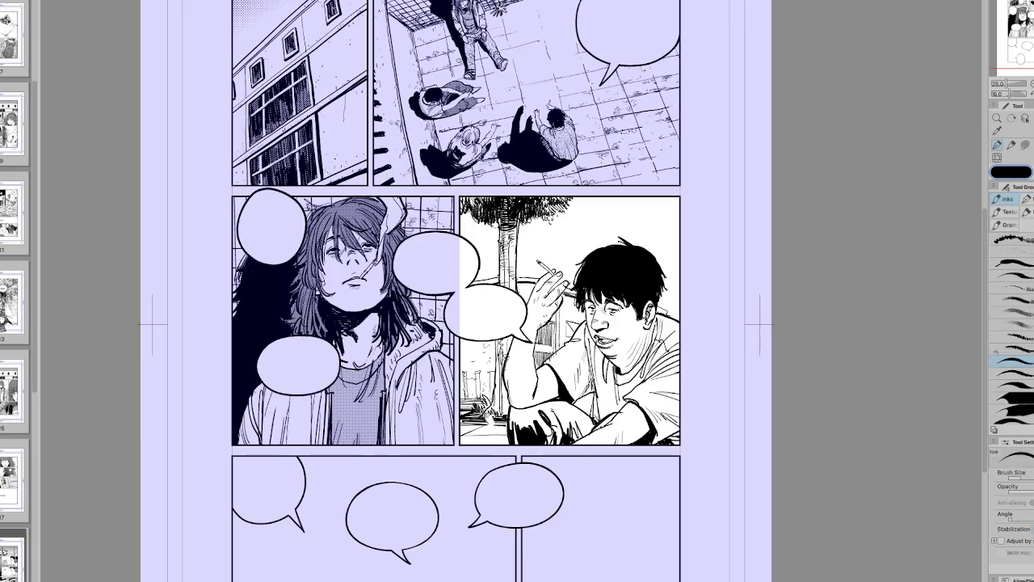
{"action": "key", "text": "h"}
{"action": "key", "text": "h"}
{"action": "key", "text": "ctrl+minus"}
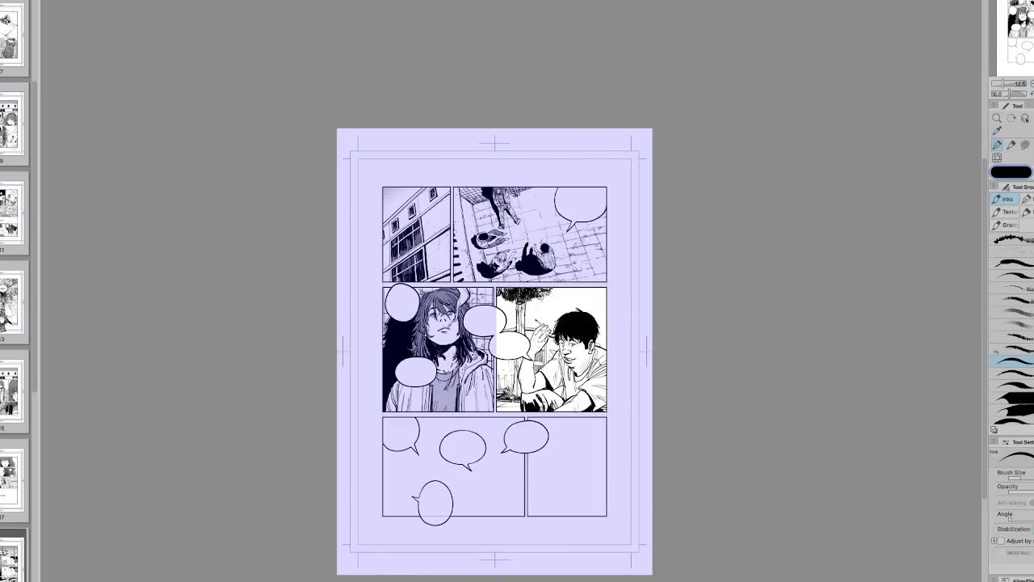
{"action": "key", "text": "ctrl+plus"}
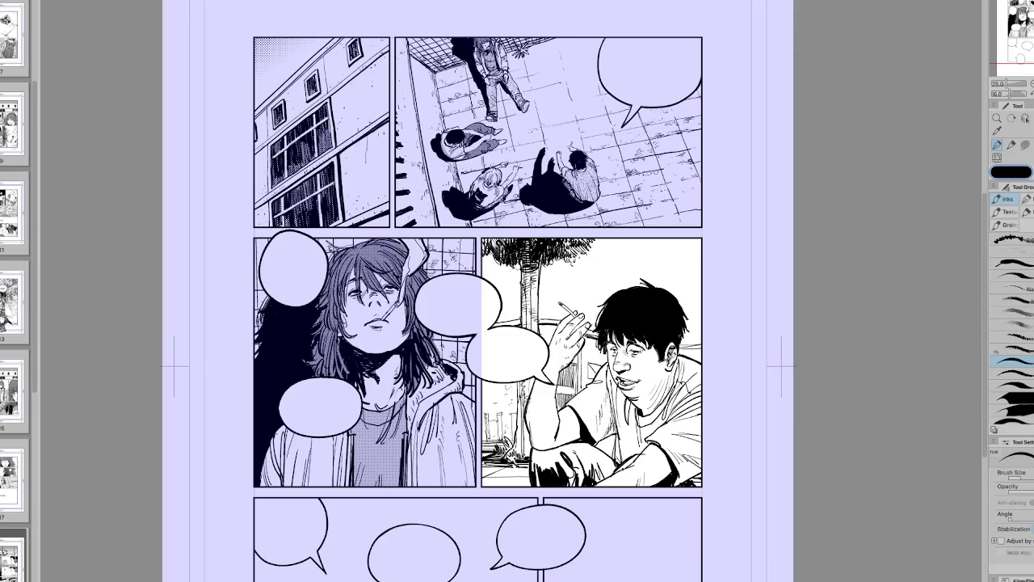
Step: Mirror and tilt the page view to check the drawing, switching between pen and eraser
{"action": "left_click_drag", "start_coordinate": [679, 225], "coordinate": [708, 208]}
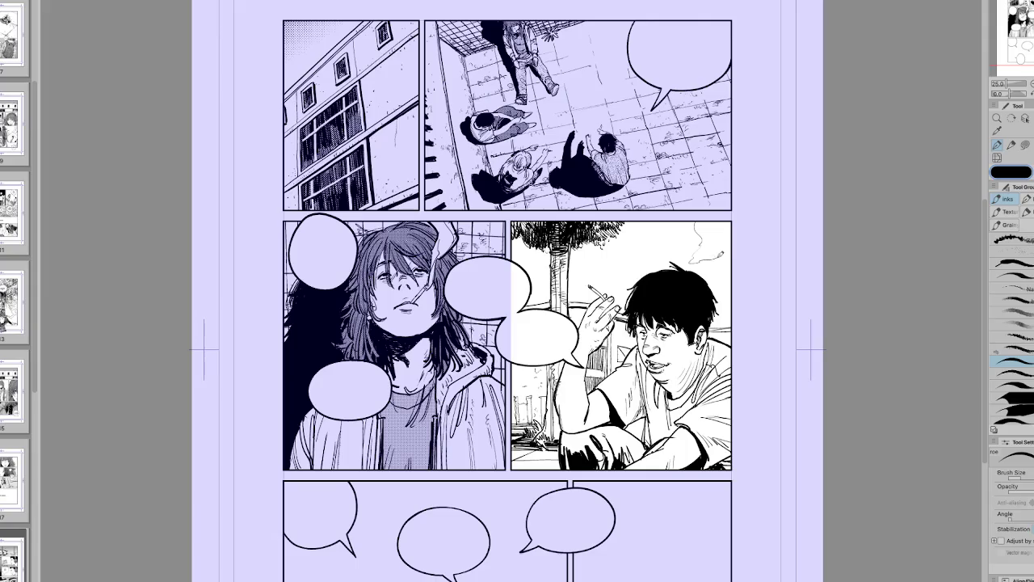
{"action": "key", "text": "h"}
{"action": "key", "text": "r"}
{"action": "left_click_drag", "start_coordinate": [742, 243], "coordinate": [727, 307]}
{"action": "key", "text": "h"}
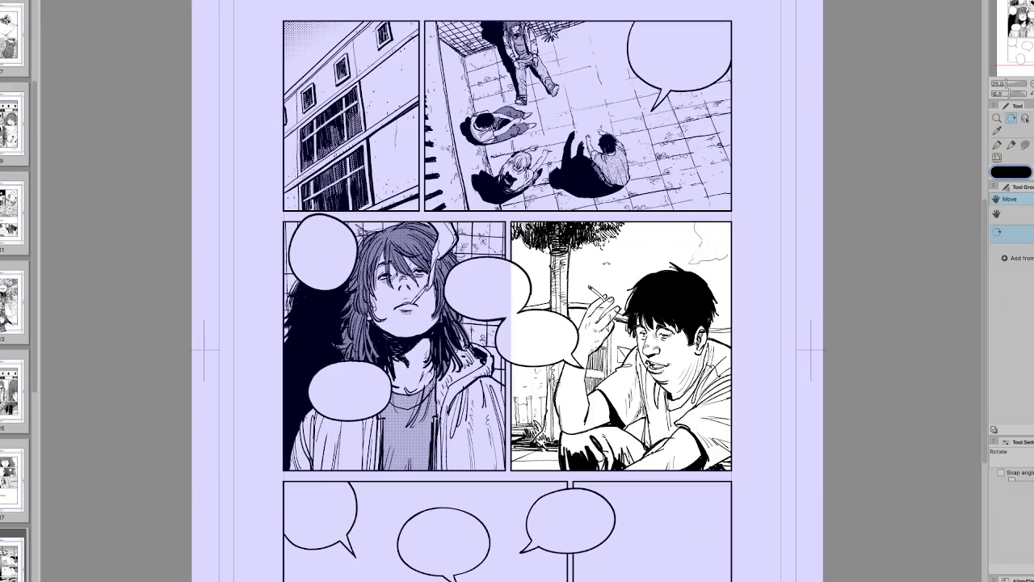
{"action": "key", "text": "p"}
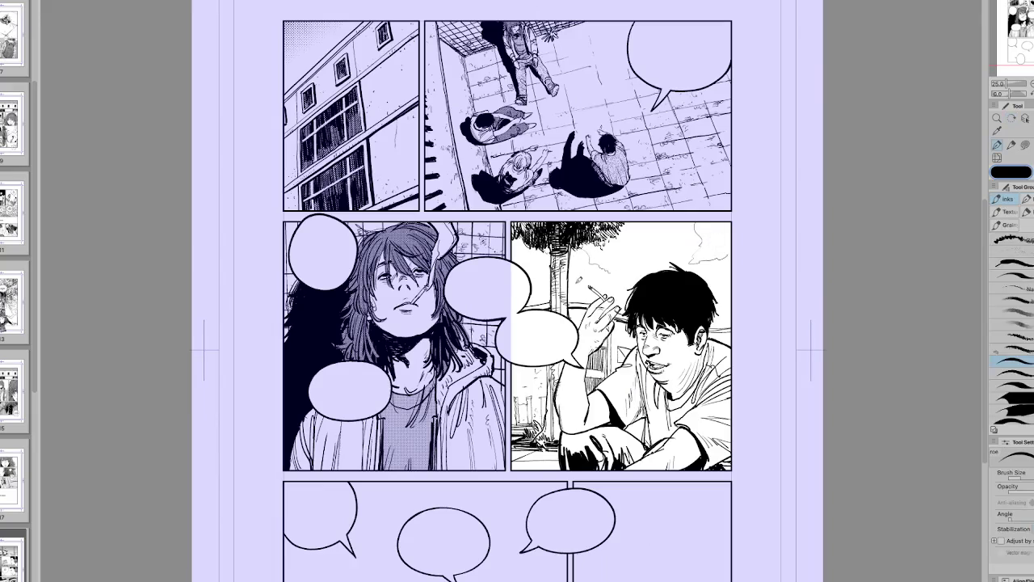
{"action": "key", "text": "e"}
{"action": "key", "text": "p"}
{"action": "key", "text": "e"}
{"action": "key", "text": "p"}
{"action": "key", "text": "e"}
{"action": "key", "text": "p"}
{"action": "key", "text": "e"}
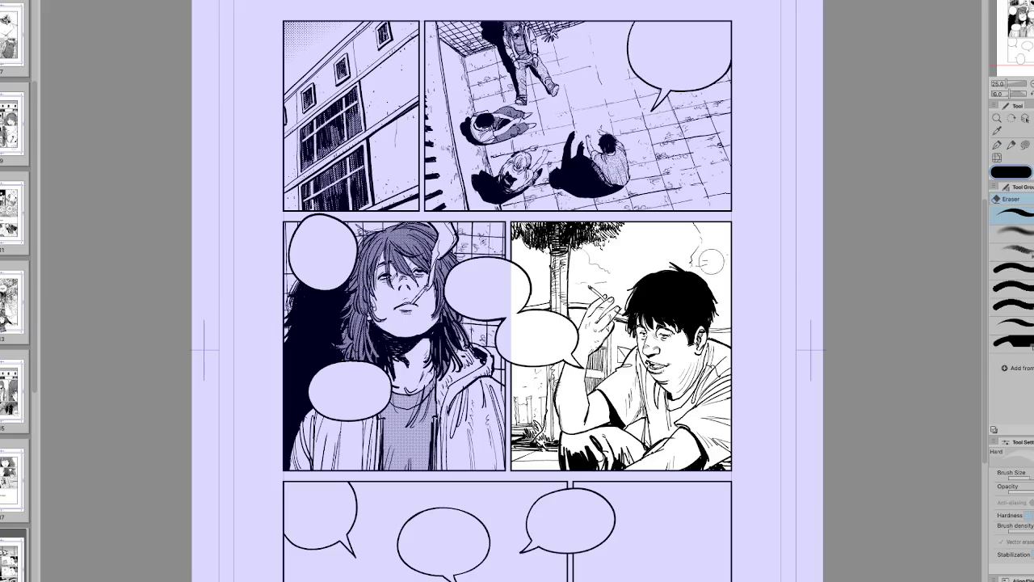
Step: Mirror and rotate the page view at several angles, then reset it upright
{"action": "key", "text": "h"}
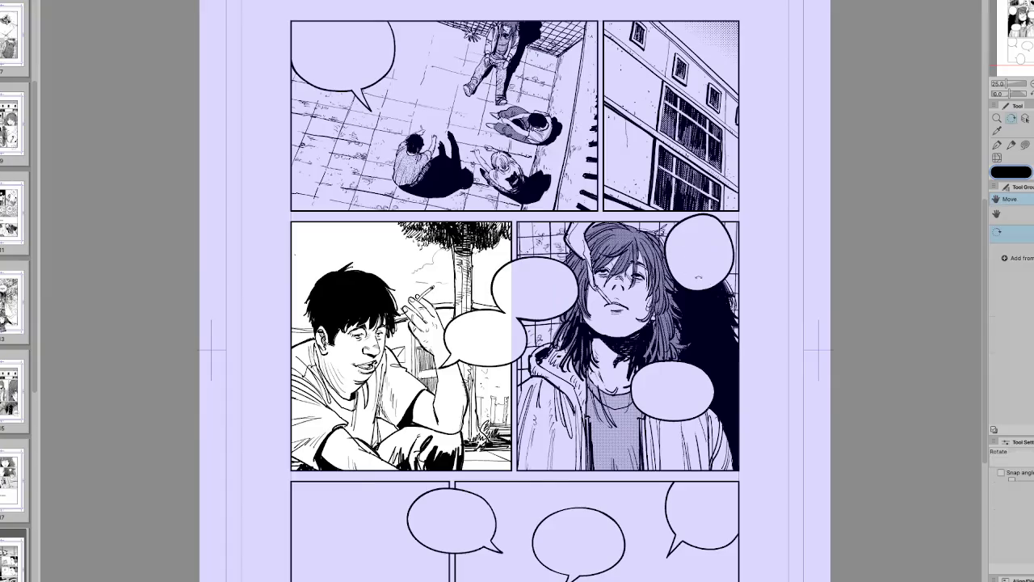
{"action": "left_click_drag", "start_coordinate": [692, 259], "coordinate": [727, 347]}
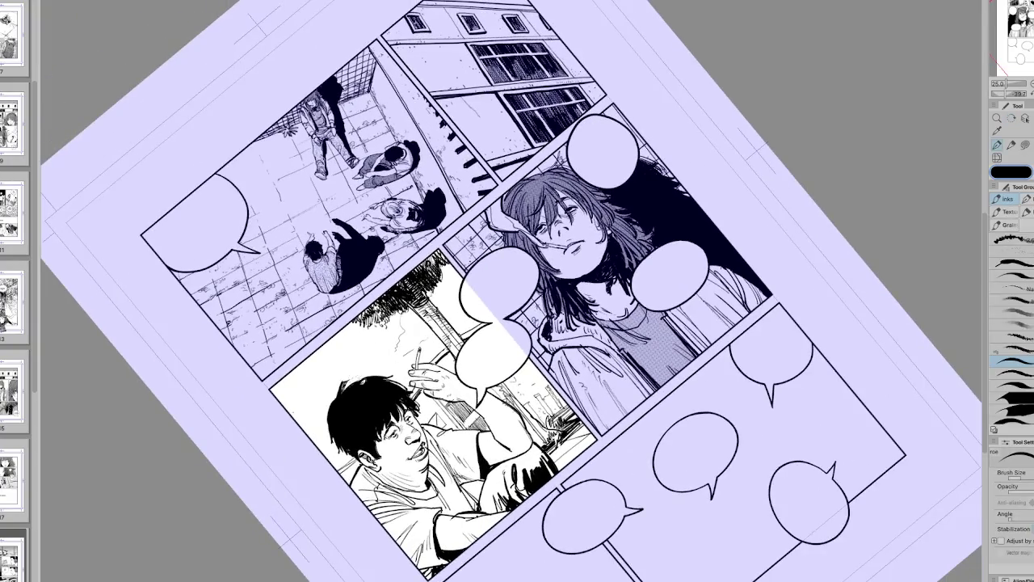
{"action": "key", "text": "h"}
{"action": "key", "text": "h"}
{"action": "left_click_drag", "start_coordinate": [671, 291], "coordinate": [630, 404]}
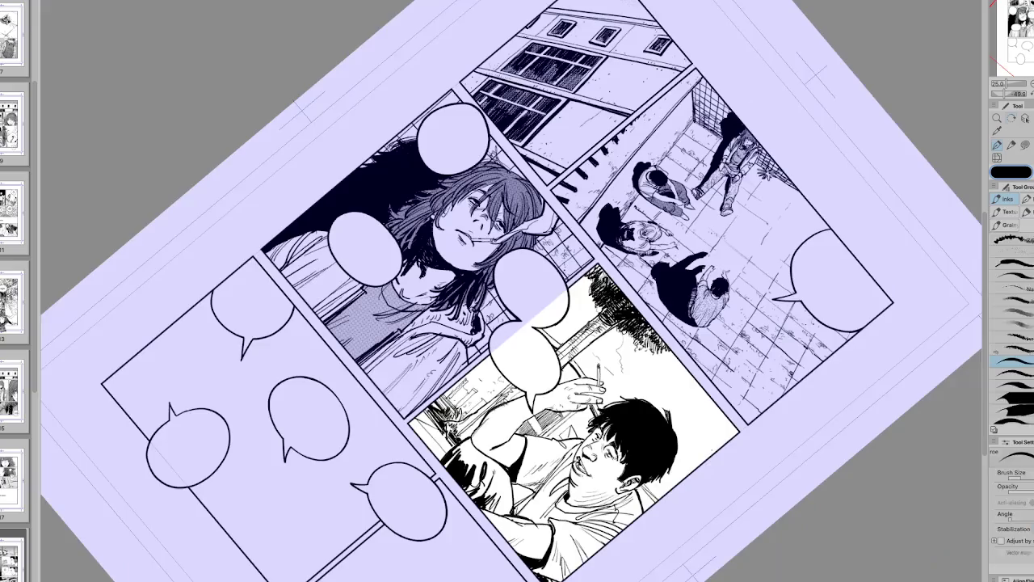
{"action": "key", "text": "h"}
{"action": "mouse_move", "coordinate": [912, 295]}
{"action": "left_mouse_down"}
{"action": "mouse_move", "coordinate": [766, 295]}
{"action": "mouse_move", "coordinate": [727, 243]}
{"action": "mouse_move", "coordinate": [565, 178]}
{"action": "left_mouse_up"}
{"action": "key", "text": "h"}
{"action": "key", "text": "e"}
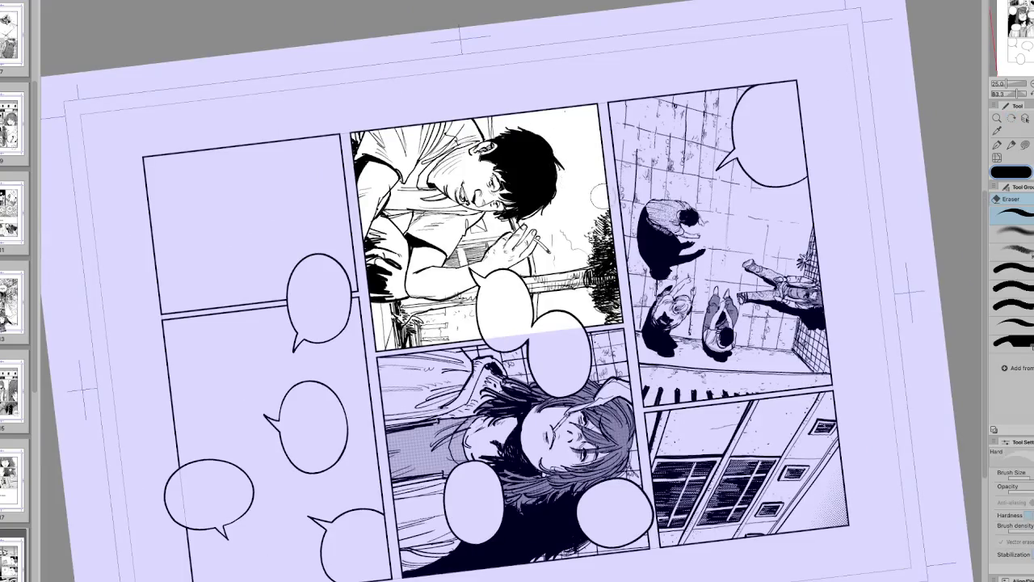
{"action": "key", "text": "at"}
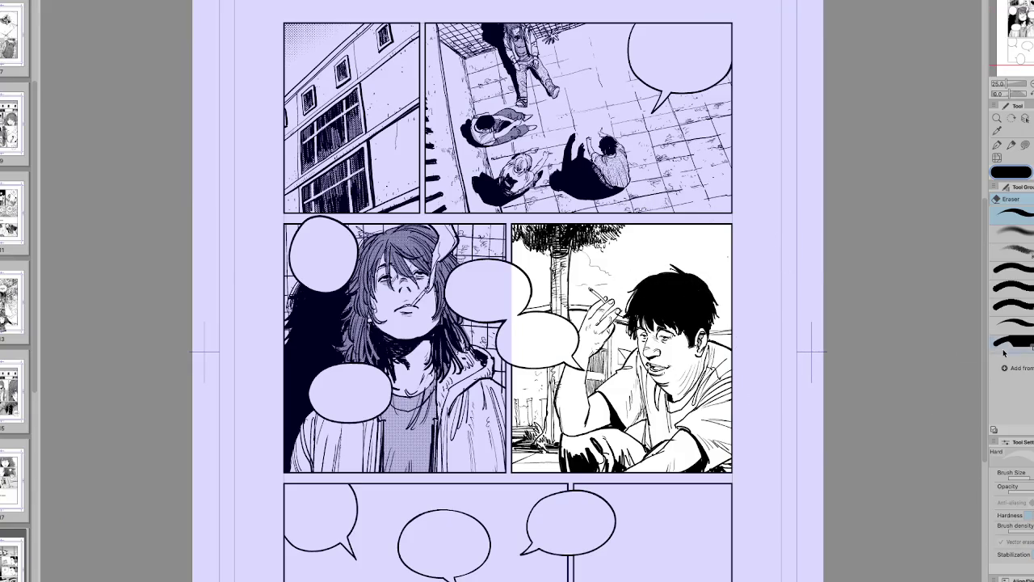
Step: Mirror and tilt the view again before resetting the page rotation to upright
{"action": "key", "text": "h"}
{"action": "key", "text": "asciicircum"}
{"action": "key", "text": "asciicircum"}
{"action": "key", "text": "asciicircum"}
{"action": "key", "text": "p"}
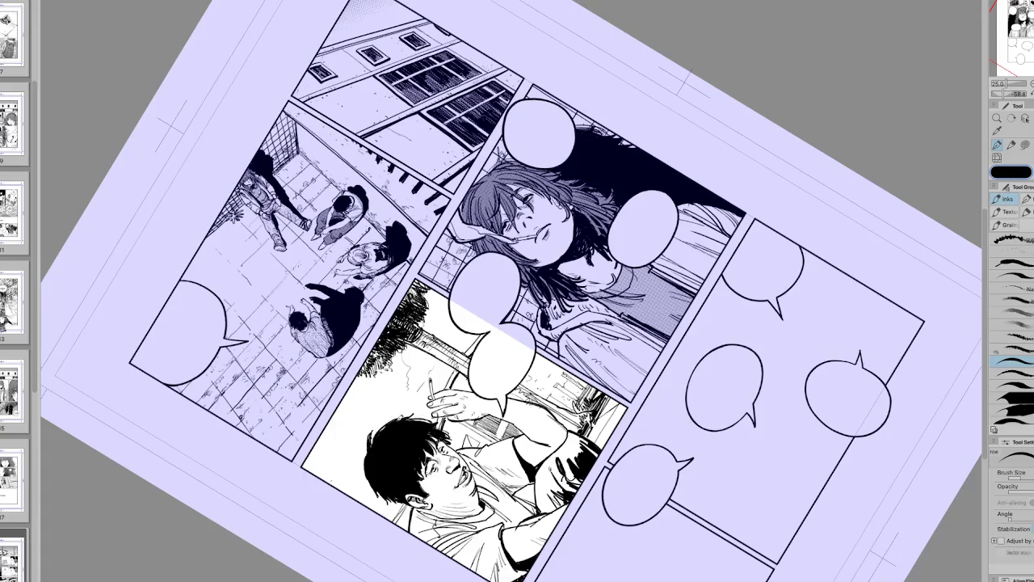
{"action": "key", "text": "minus"}
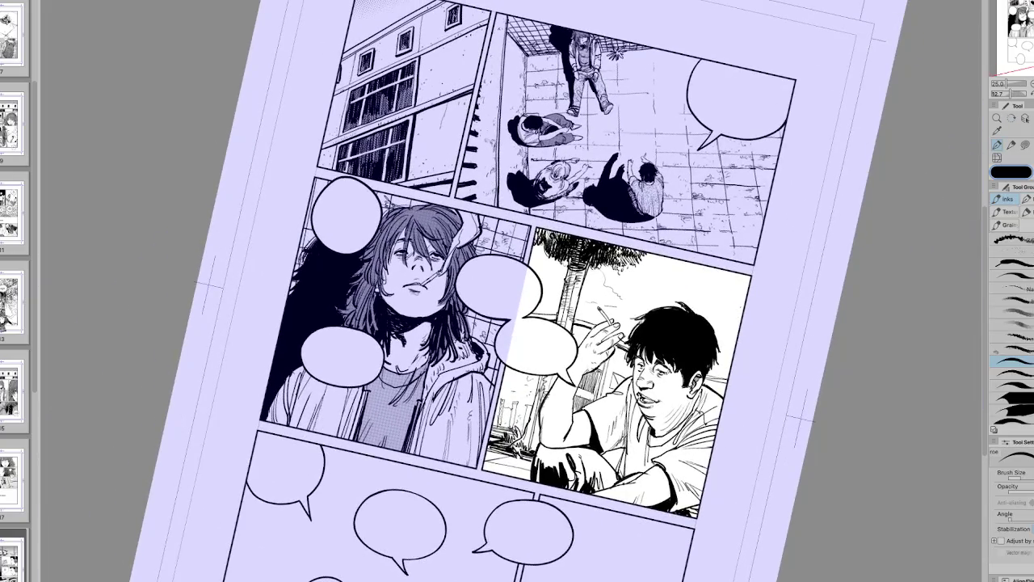
{"action": "key", "text": "h"}
{"action": "key", "text": "minus"}
{"action": "key", "text": "minus"}
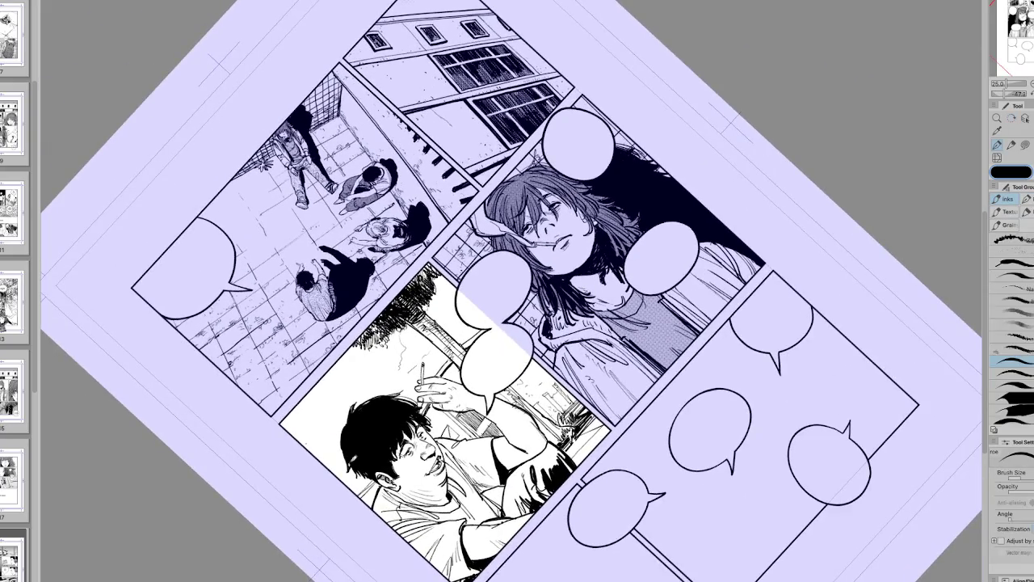
{"action": "key", "text": "h"}
{"action": "key", "text": "minus"}
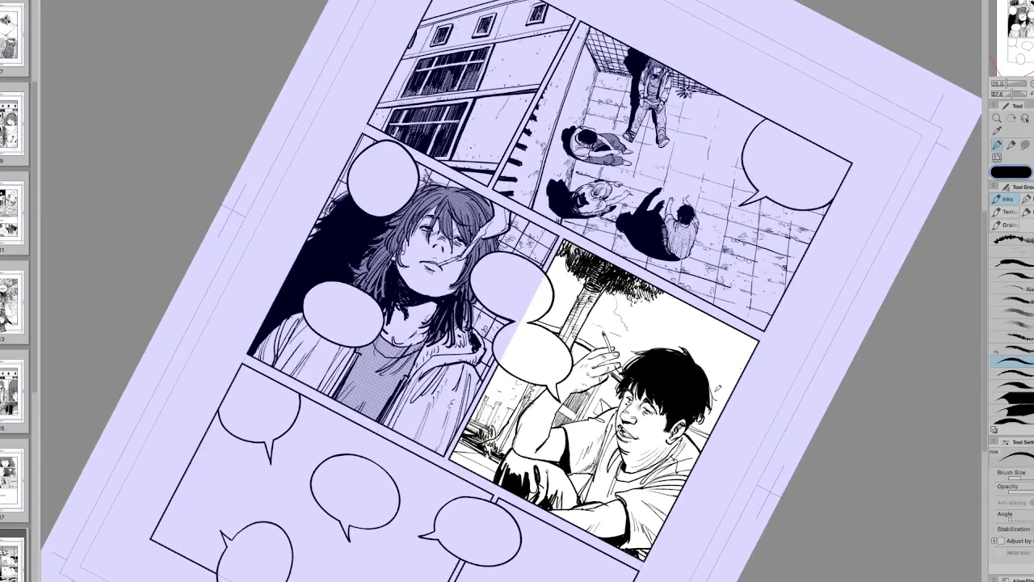
{"action": "key", "text": "ctrl+at"}
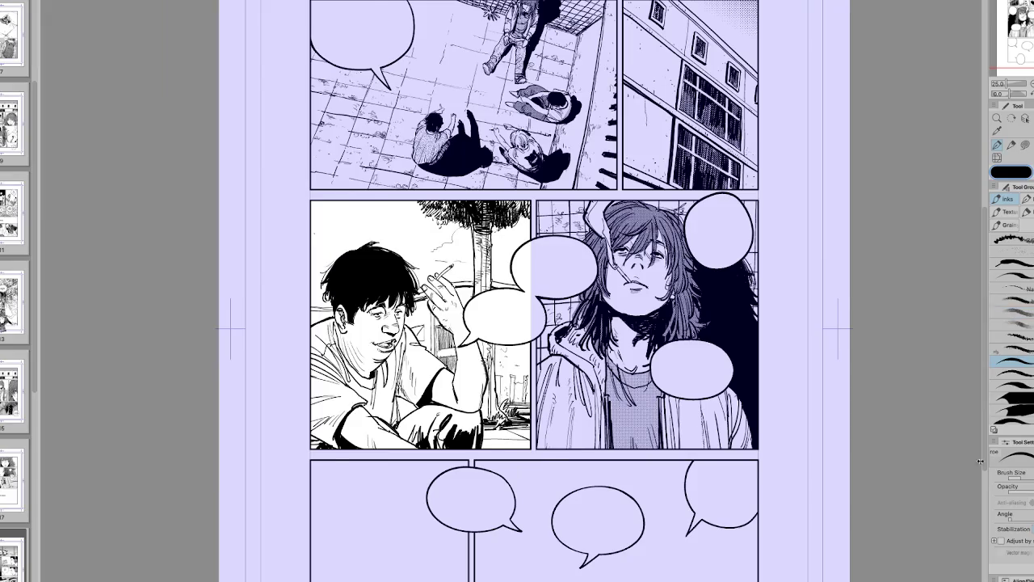
Step: Try a freehand lasso selection below the man's face, then clear it
{"action": "left_click_drag", "start_coordinate": [804, 567], "coordinate": [781, 576]}
{"action": "key", "text": "m"}
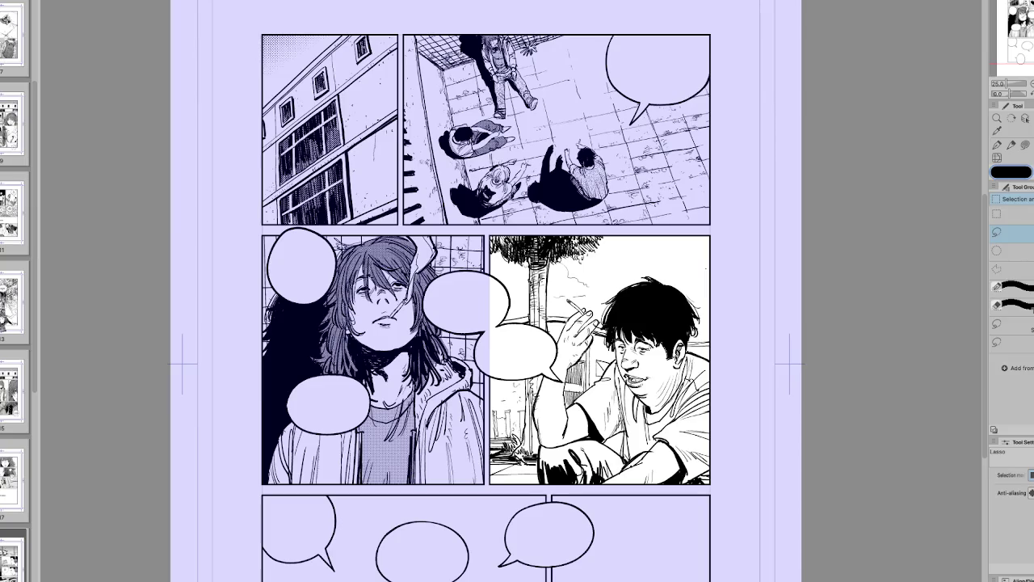
{"action": "left_click_drag", "start_coordinate": [635, 383], "coordinate": [645, 388]}
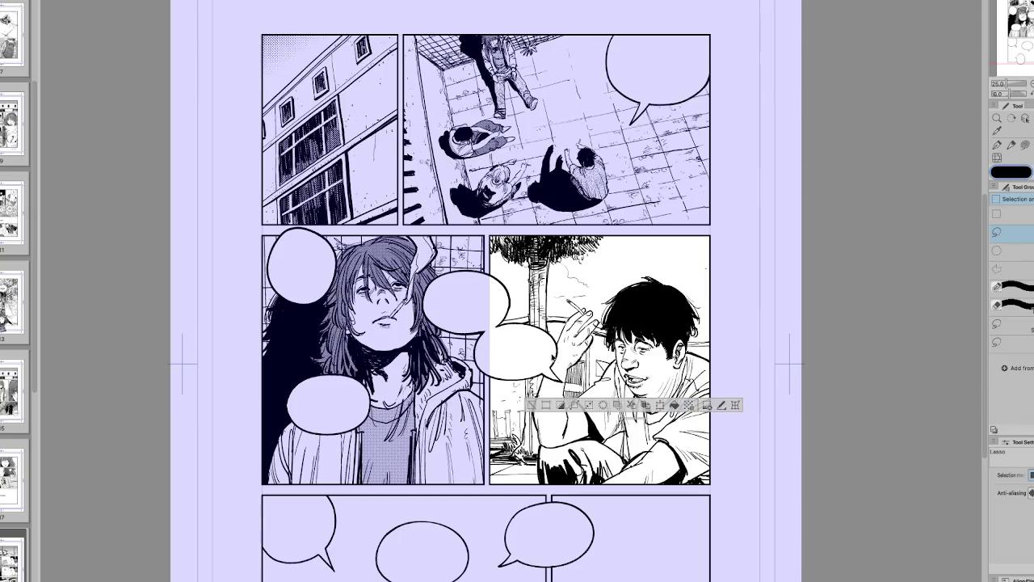
{"action": "key", "text": "ctrl+d"}
Step: Trace-fill screentone over the man's shirt and neck and check it in a mirrored view
{"action": "key", "text": "g"}
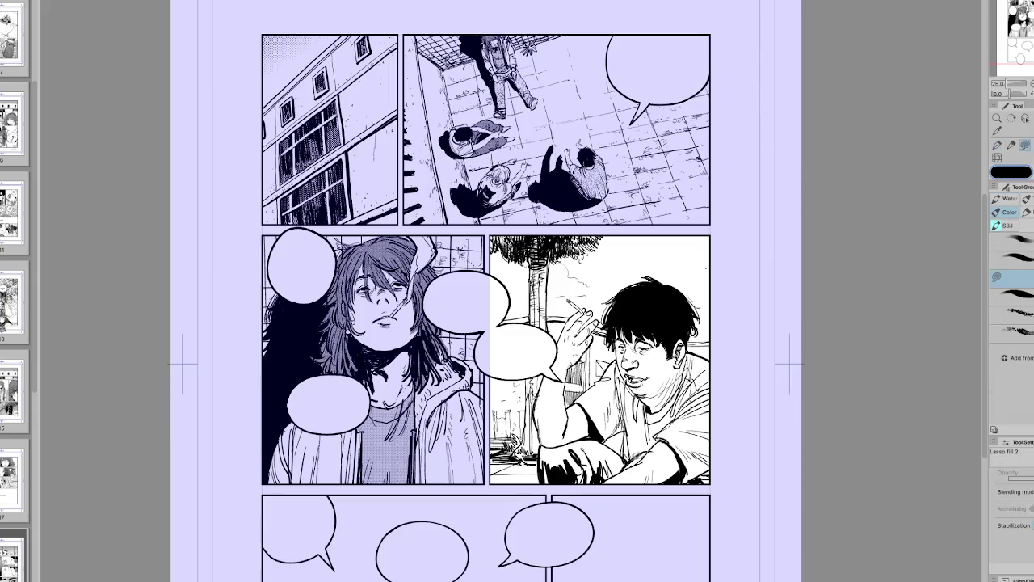
{"action": "mouse_move", "coordinate": [633, 457]}
{"action": "left_mouse_down"}
{"action": "mouse_move", "coordinate": [628, 432]}
{"action": "mouse_move", "coordinate": [614, 453]}
{"action": "left_mouse_up"}
{"action": "key", "text": "p"}
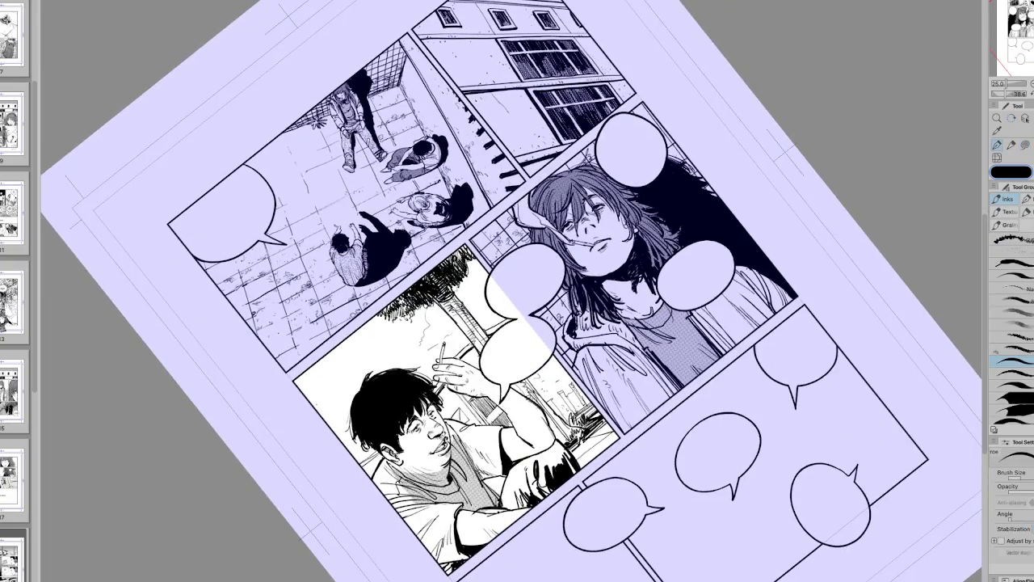
{"action": "key", "text": "ctrl+0"}
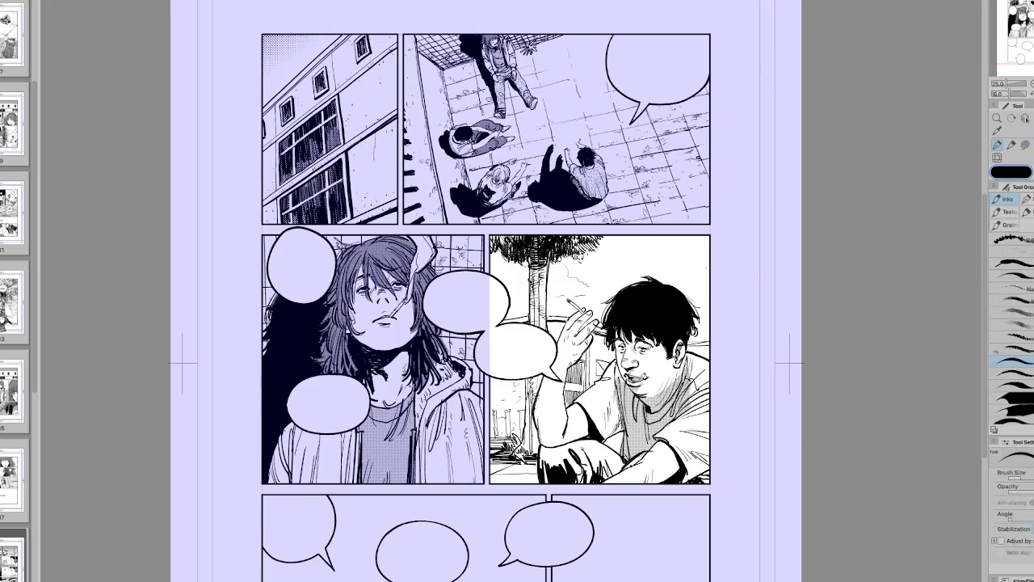
{"action": "key", "text": "g"}
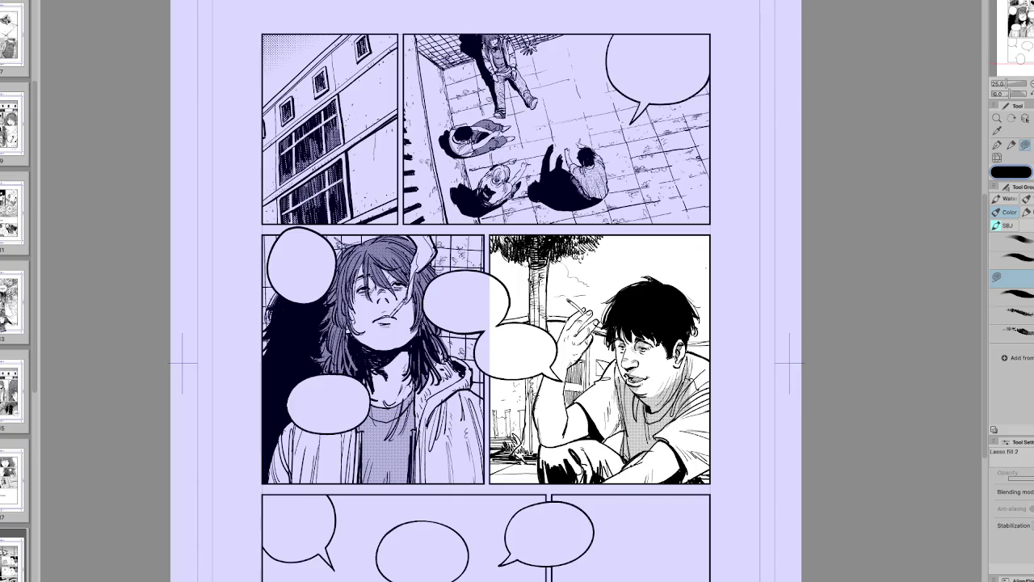
{"action": "scroll", "coordinate": [485, 291], "scroll_direction": "down", "scroll_amount": 2}
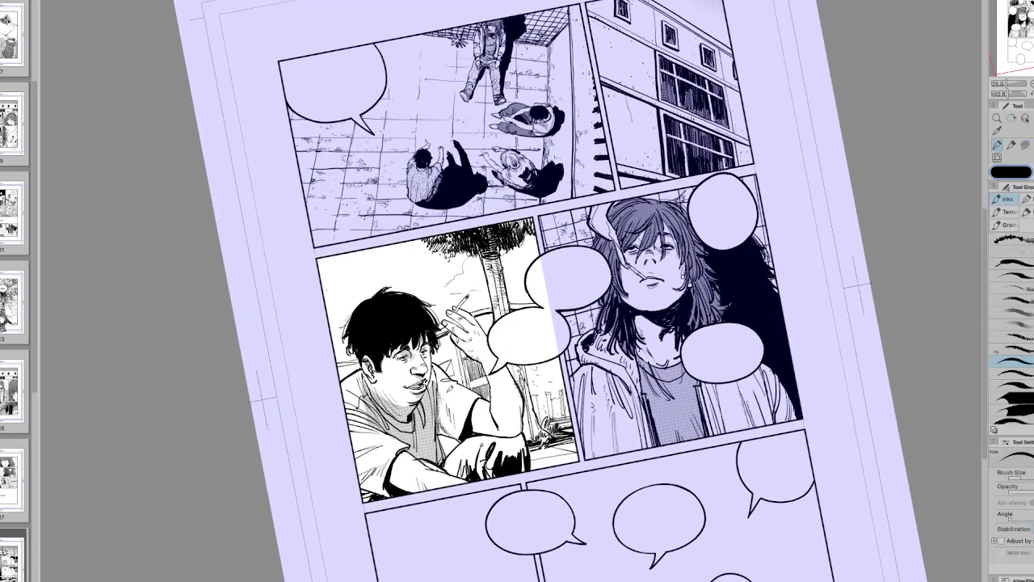
Step: Add small ink strokes to the shirt and fill tone into the man's knee and forearm
{"action": "mouse_move", "coordinate": [435, 409]}
{"action": "left_mouse_down"}
{"action": "mouse_move", "coordinate": [459, 393]}
{"action": "mouse_move", "coordinate": [435, 430]}
{"action": "left_mouse_up"}
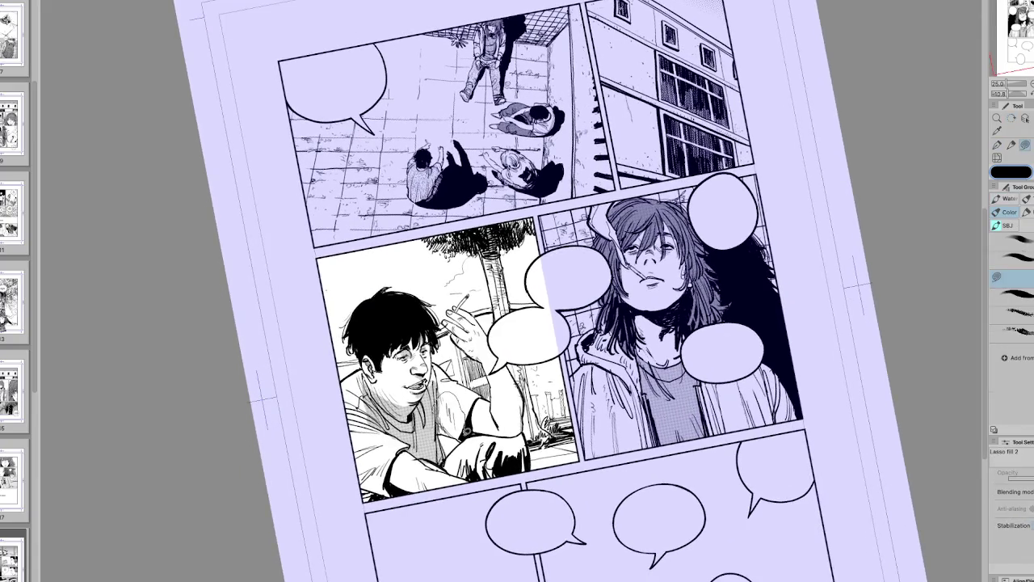
{"action": "key", "text": "h"}
{"action": "key", "text": "e"}
{"action": "key", "text": "g"}
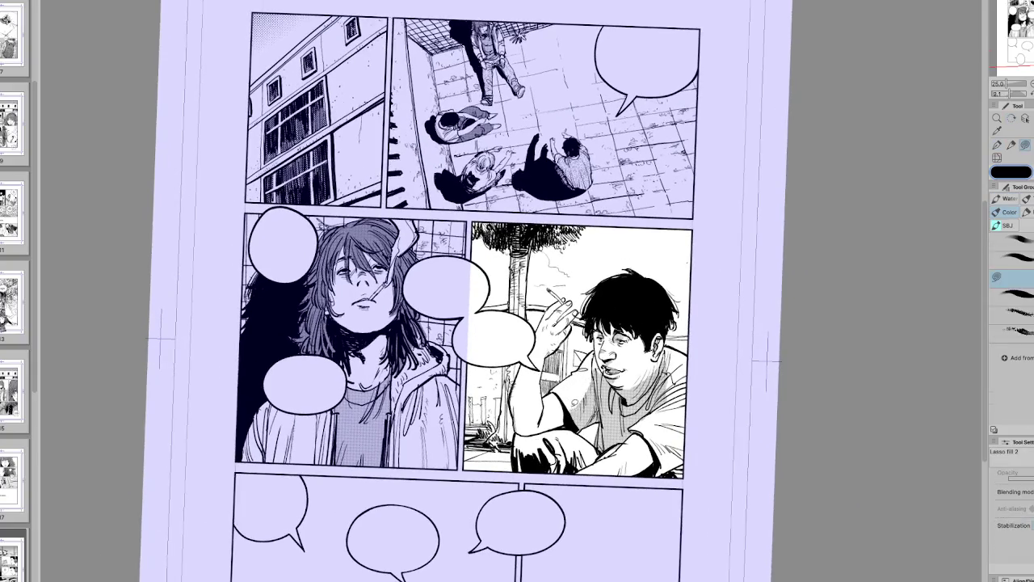
{"action": "left_click_drag", "start_coordinate": [566, 411], "coordinate": [560, 483]}
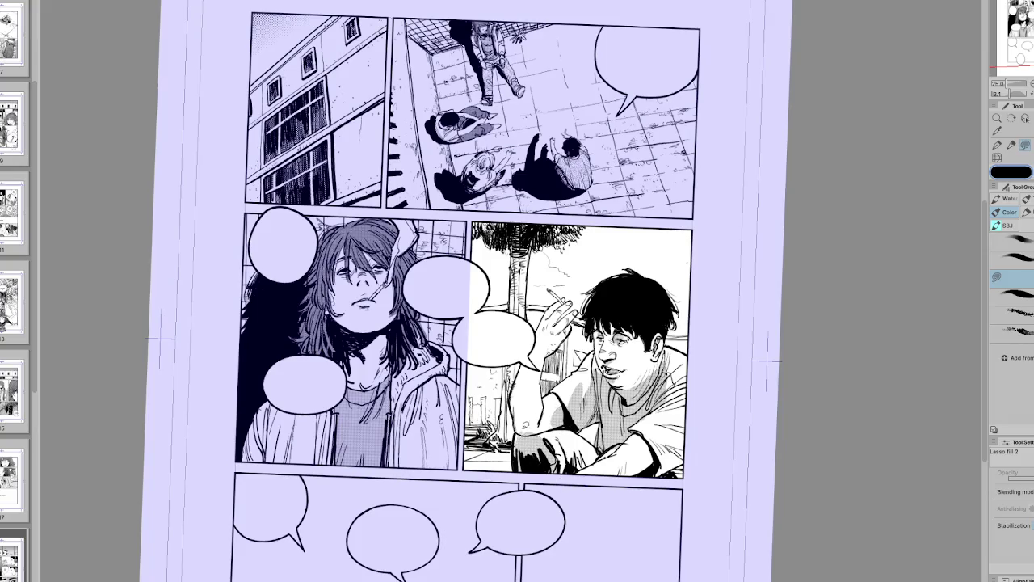
{"action": "left_click_drag", "start_coordinate": [521, 446], "coordinate": [534, 430]}
Step: Mirror and rotate the page view to check the shading, then return to trace-filling
{"action": "key", "text": "h"}
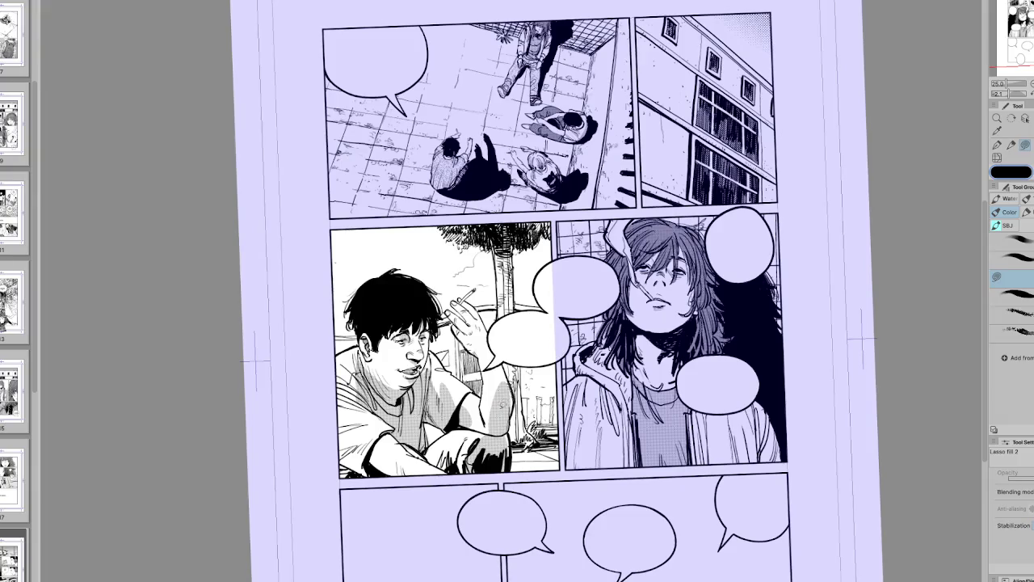
{"action": "key", "text": "h"}
{"action": "key", "text": "minus"}
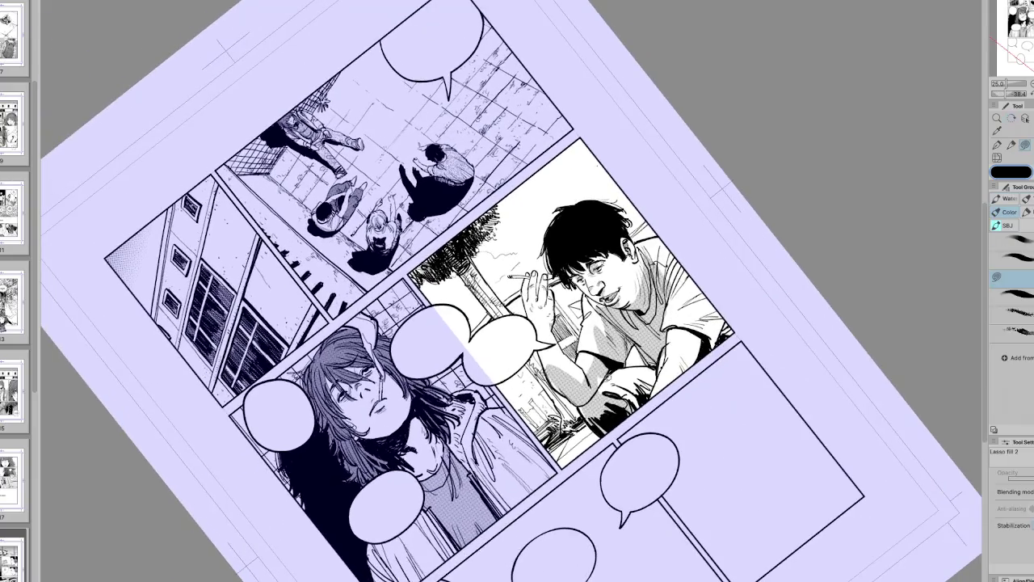
{"action": "key", "text": "h"}
{"action": "key", "text": "asciicircum"}
{"action": "key", "text": "asciicircum"}
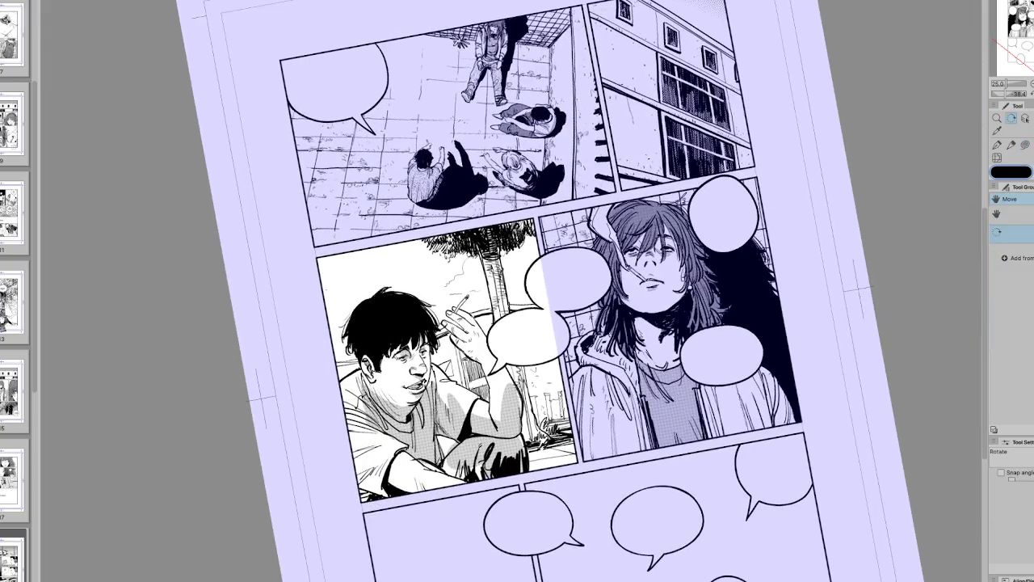
{"action": "key", "text": "e"}
{"action": "key", "text": "h"}
{"action": "key", "text": "minus"}
{"action": "key", "text": "g"}
Step: Shade the man's arm, knee, shoulder and raised hand with grey tone, then straighten the view
{"action": "left_click_drag", "start_coordinate": [656, 412], "coordinate": [702, 454]}
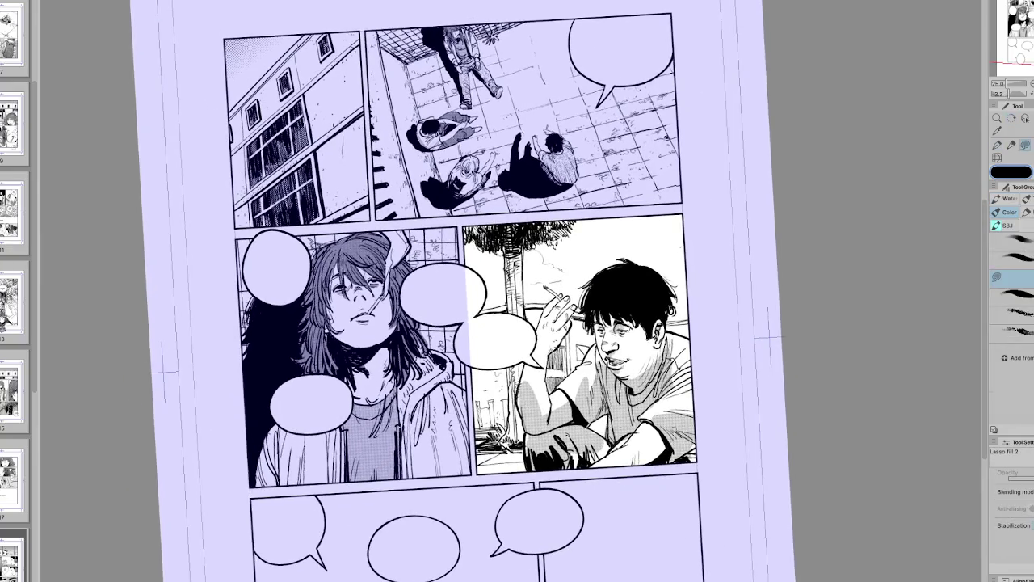
{"action": "mouse_move", "coordinate": [638, 426]}
{"action": "left_mouse_down"}
{"action": "mouse_move", "coordinate": [630, 475]}
{"action": "mouse_move", "coordinate": [607, 477]}
{"action": "left_mouse_up"}
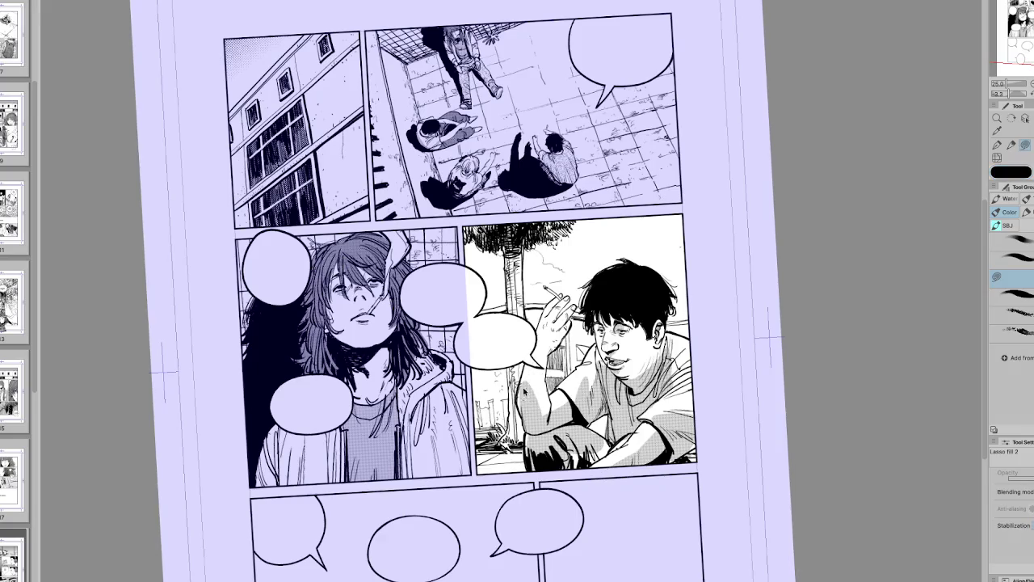
{"action": "left_click_drag", "start_coordinate": [529, 419], "coordinate": [550, 421]}
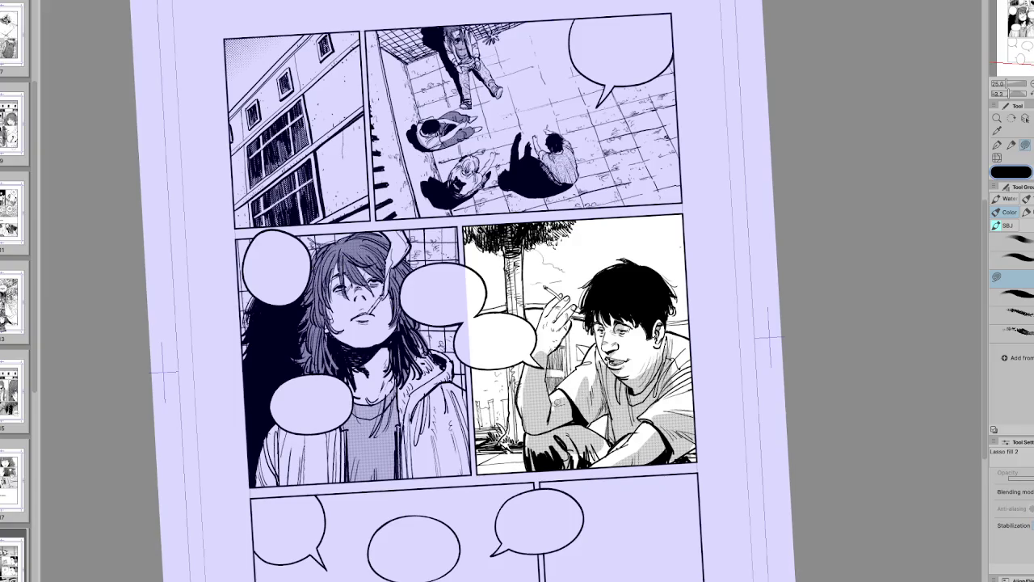
{"action": "left_click_drag", "start_coordinate": [537, 359], "coordinate": [551, 359]}
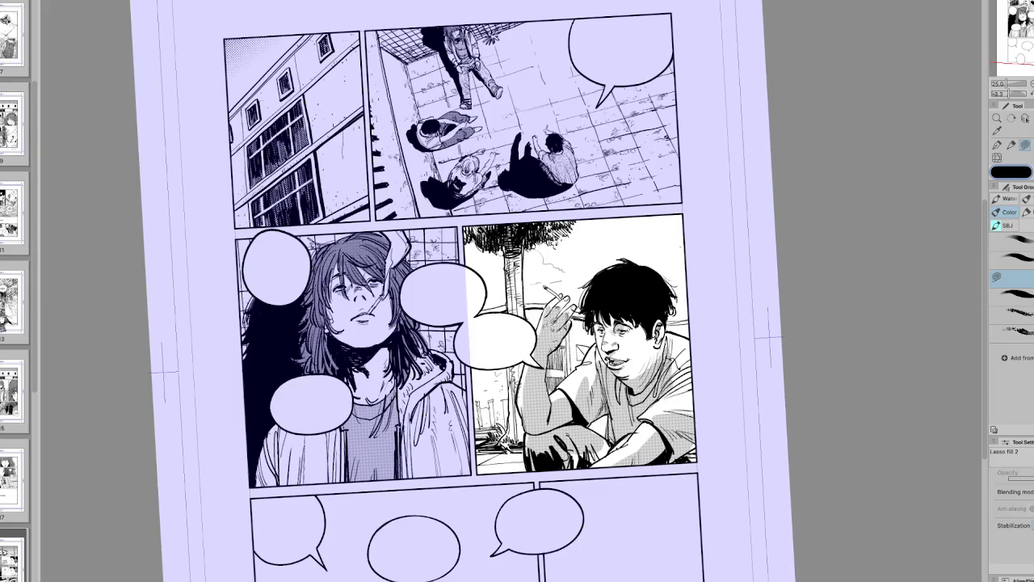
{"action": "key", "text": "r"}
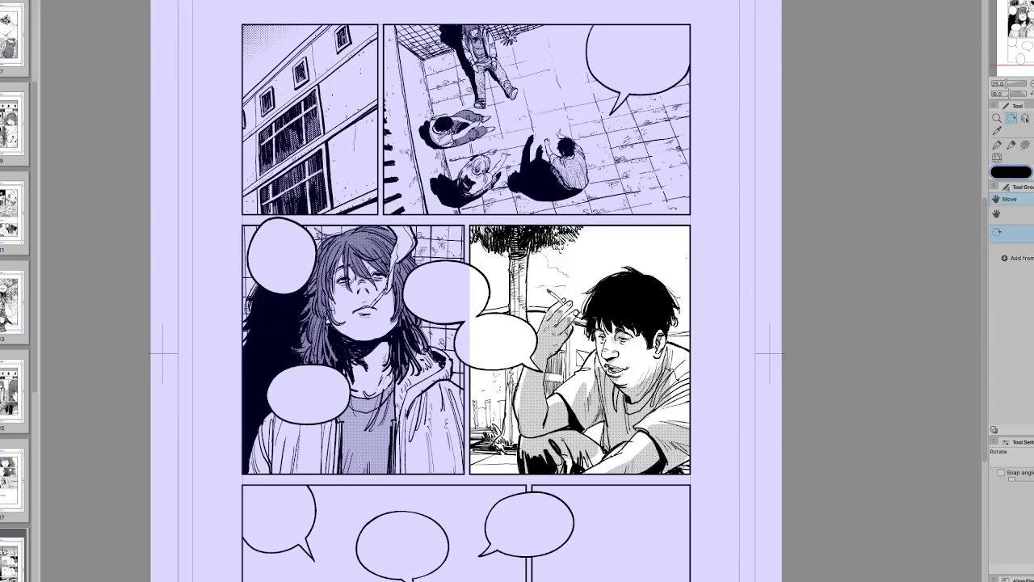
{"action": "key", "text": "b"}
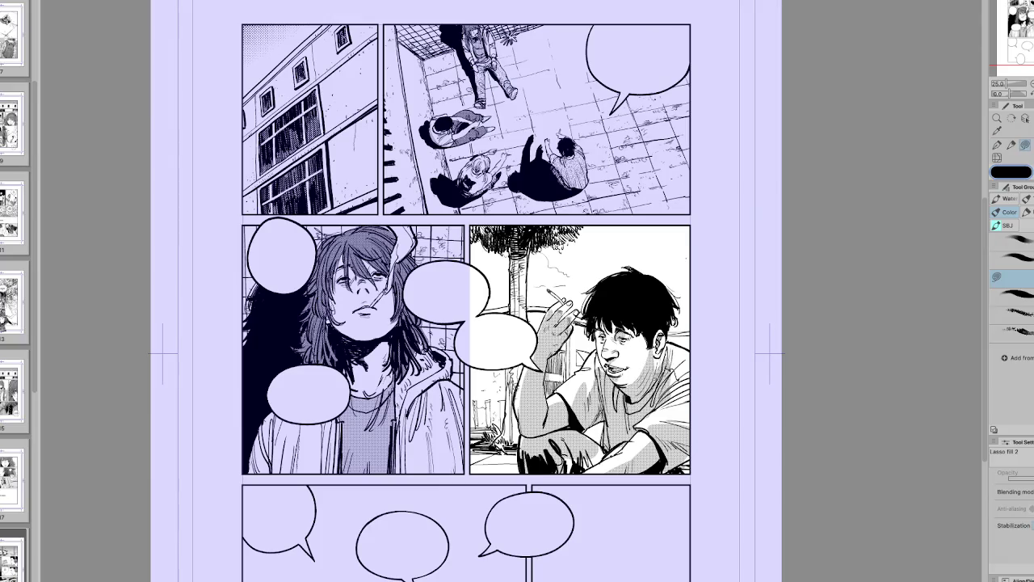
Step: Paint sand-textured tone on the man's cheek with the sand brush, checking it mirrored
{"action": "key", "text": "h"}
{"action": "key", "text": "r"}
{"action": "key", "text": "h"}
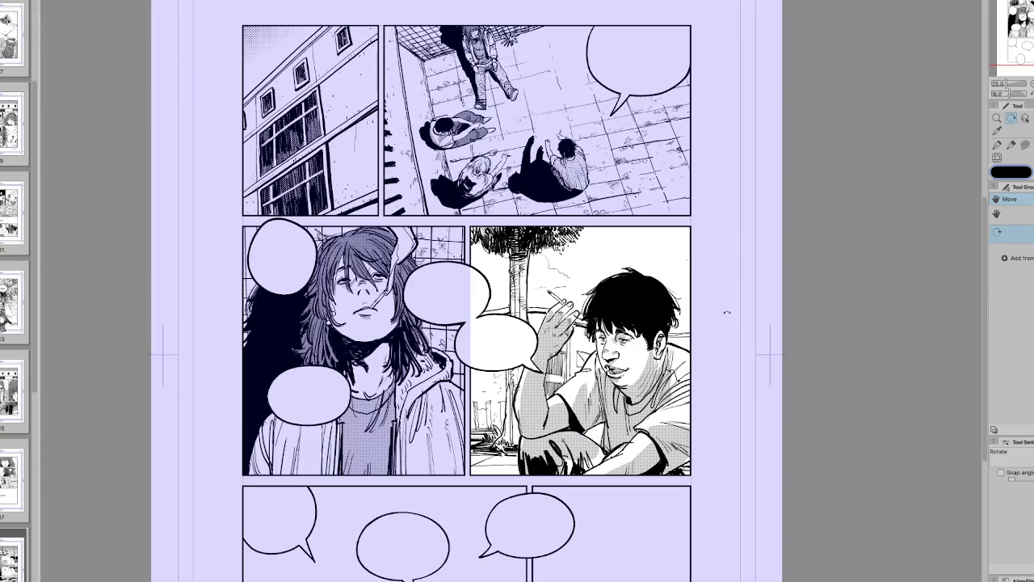
{"action": "key", "text": "b"}
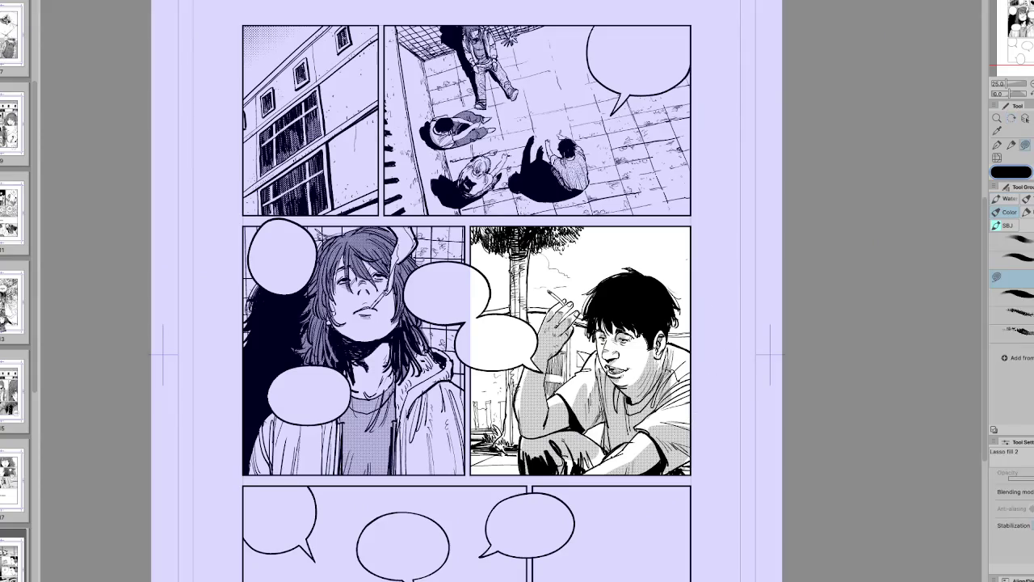
{"action": "key", "text": "b"}
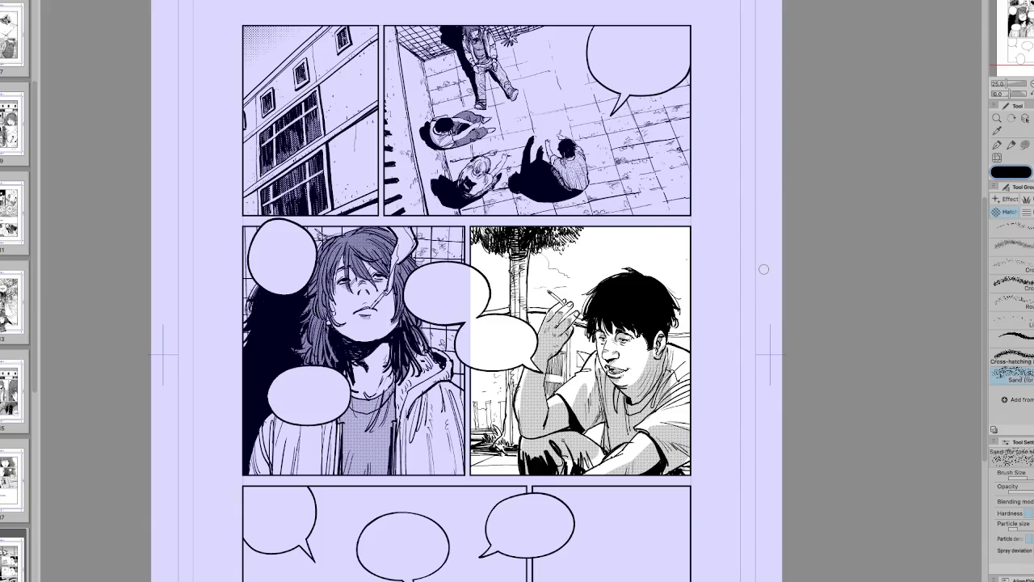
{"action": "key", "text": "h"}
{"action": "left_click_drag", "start_coordinate": [376, 353], "coordinate": [385, 370]}
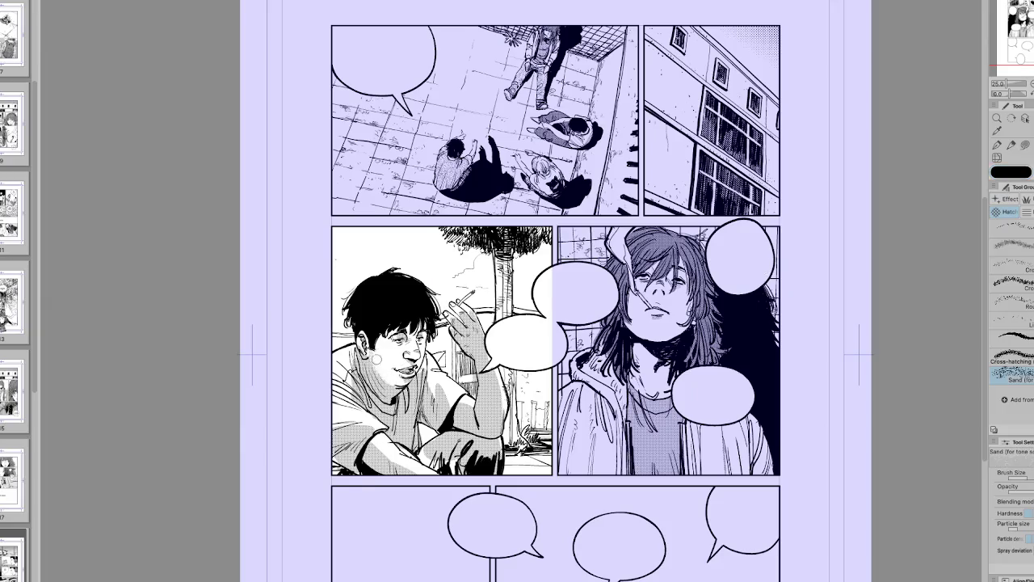
{"action": "key", "text": "h"}
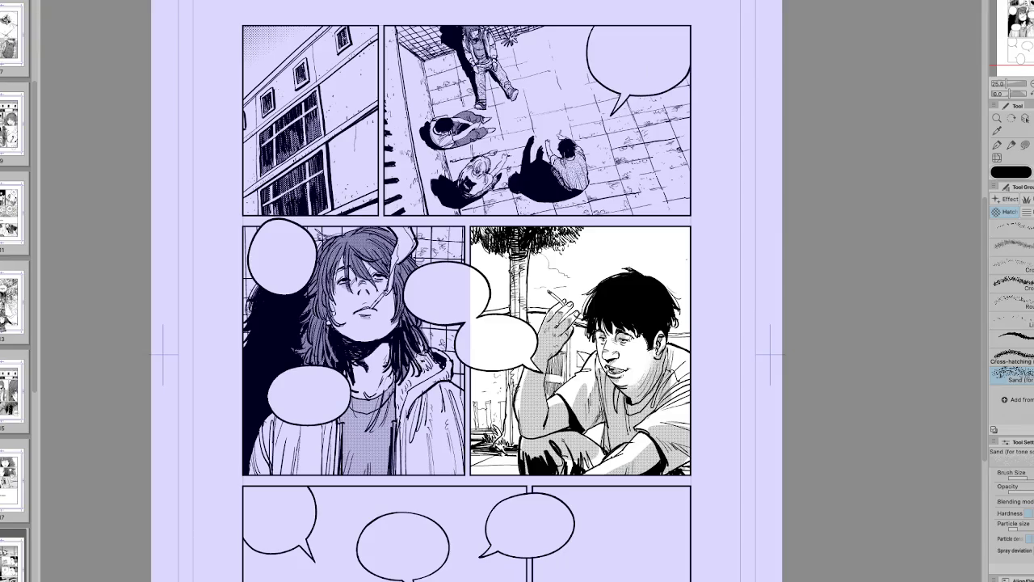
Step: Review the shading in a mirrored, tilted view, then reset the view with the eraser selected
{"action": "left_click_drag", "start_coordinate": [785, 467], "coordinate": [767, 496]}
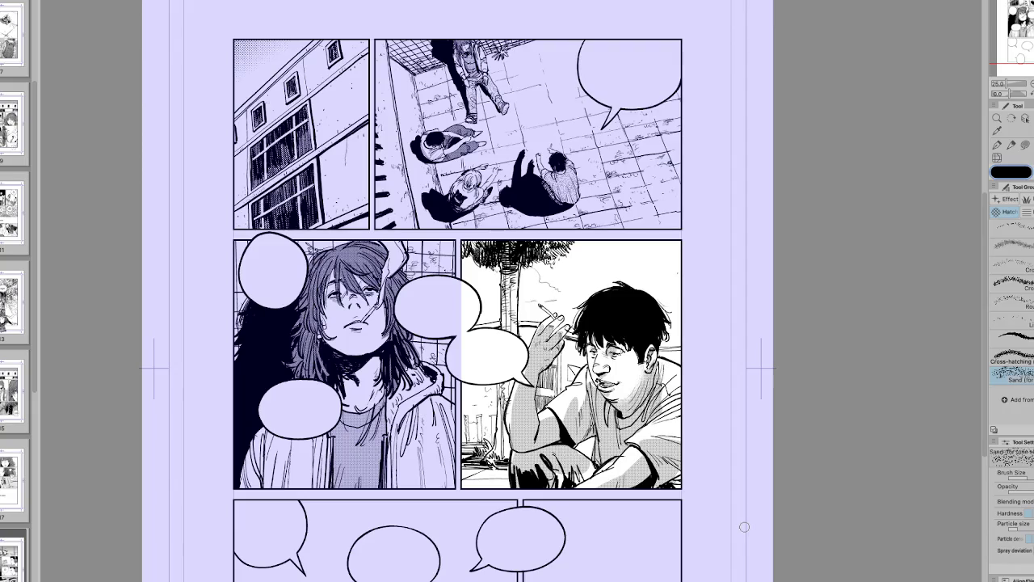
{"action": "scroll", "coordinate": [745, 527], "scroll_direction": "down", "scroll_amount": 2}
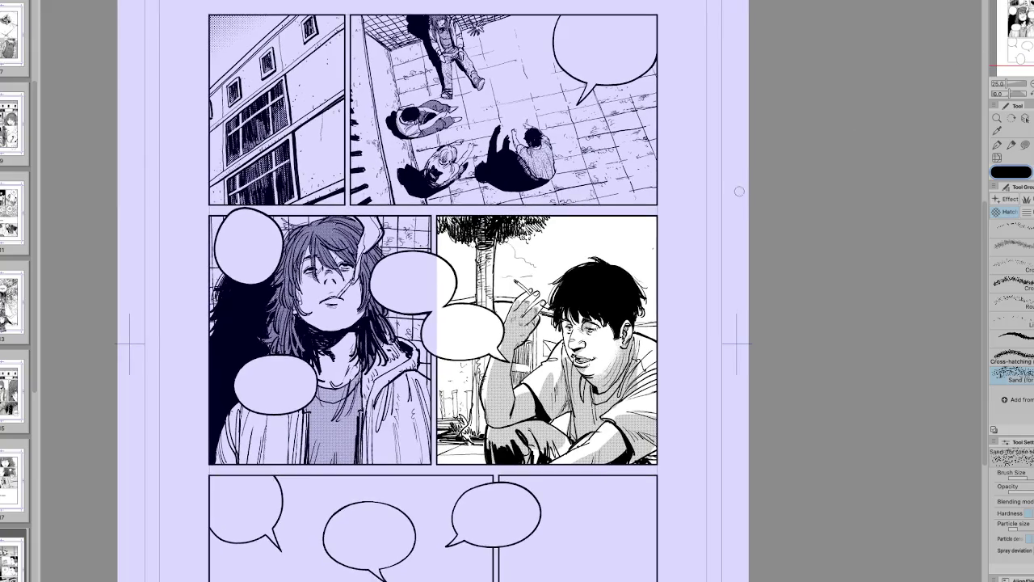
{"action": "key", "text": "h"}
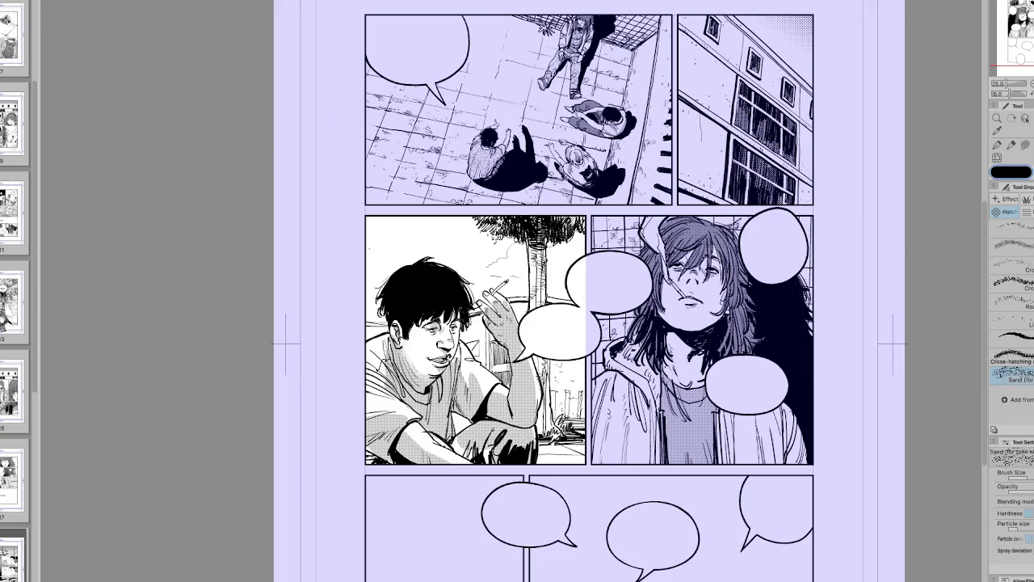
{"action": "key", "text": "e"}
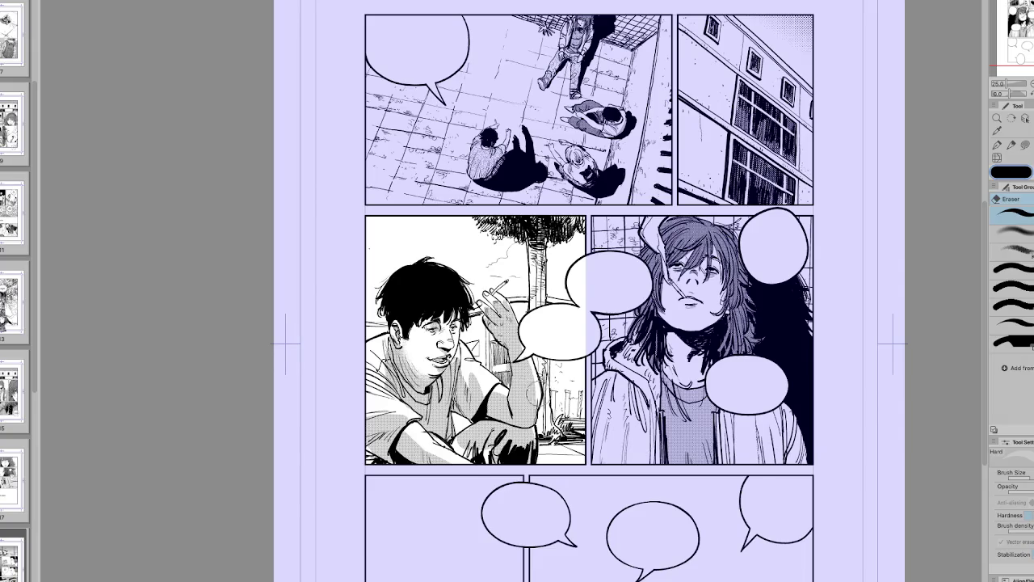
{"action": "key", "text": "h"}
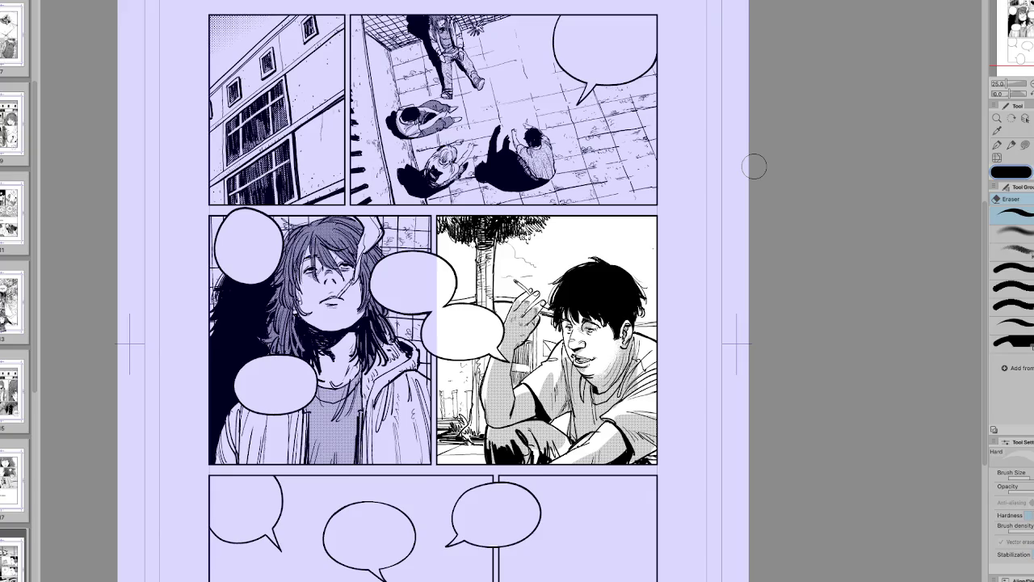
{"action": "key", "text": "r"}
{"action": "key", "text": "h"}
{"action": "left_click_drag", "start_coordinate": [754, 165], "coordinate": [751, 218]}
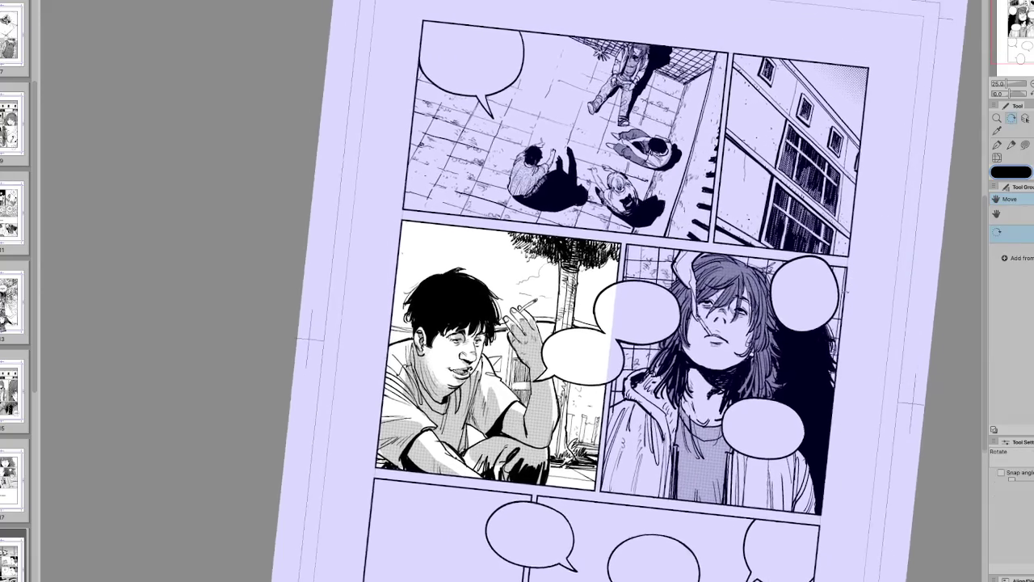
{"action": "key", "text": "e"}
{"action": "key", "text": "ctrl+0"}
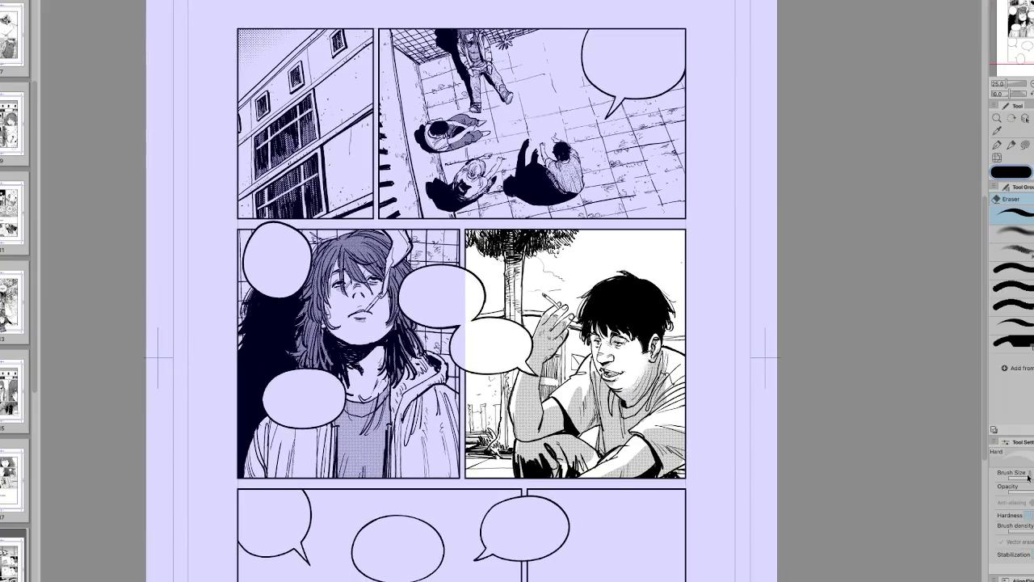
Step: Switch between pen and eraser while mirroring the page to check proportions
{"action": "key", "text": "p"}
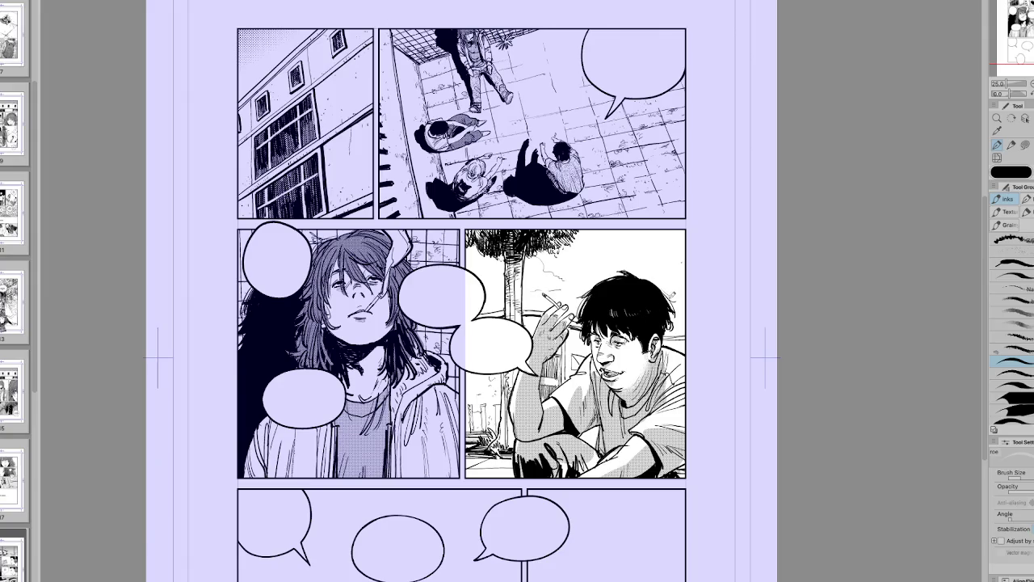
{"action": "key", "text": "h"}
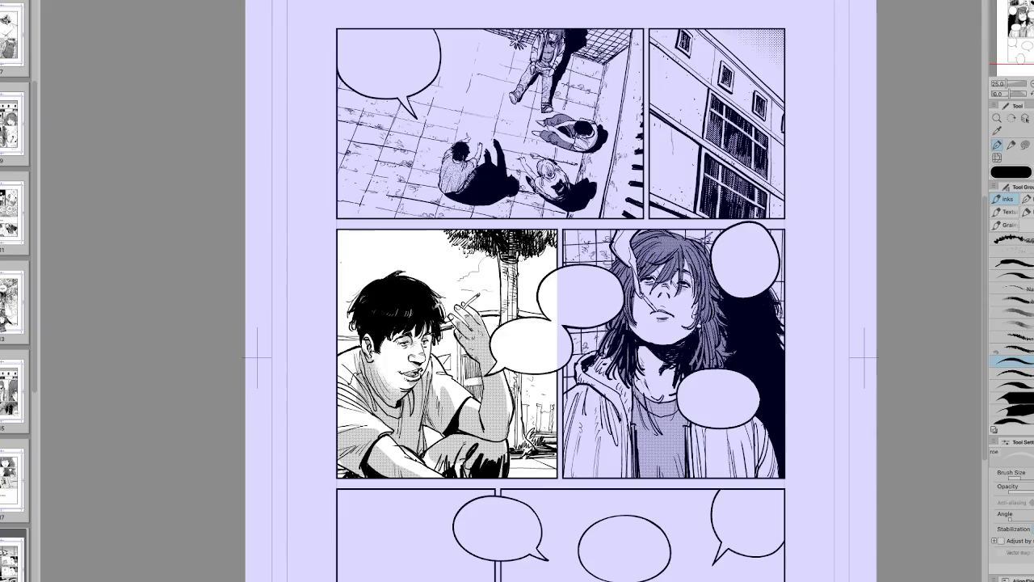
{"action": "key", "text": "h"}
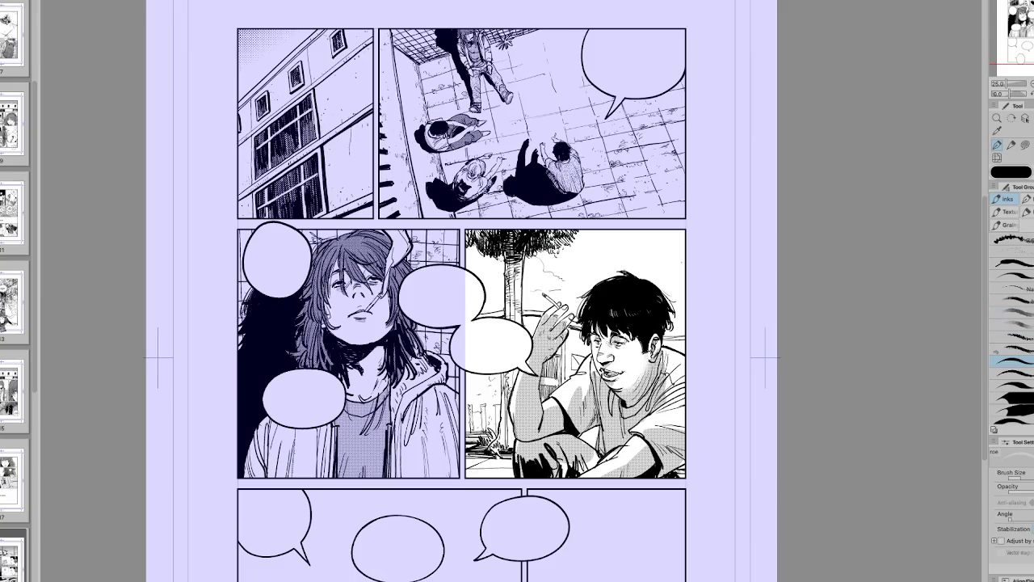
{"action": "key", "text": "e"}
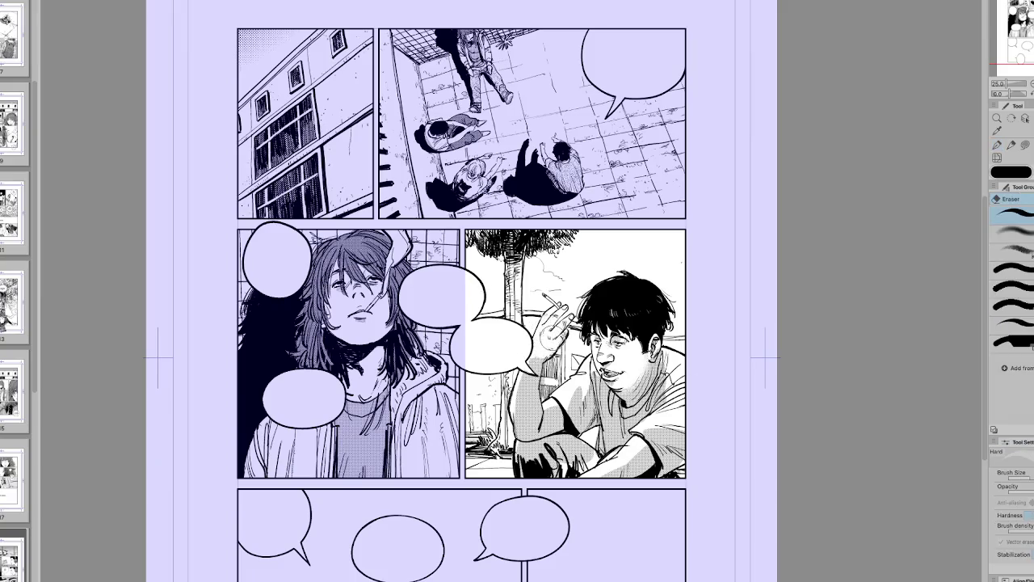
{"action": "key", "text": "h"}
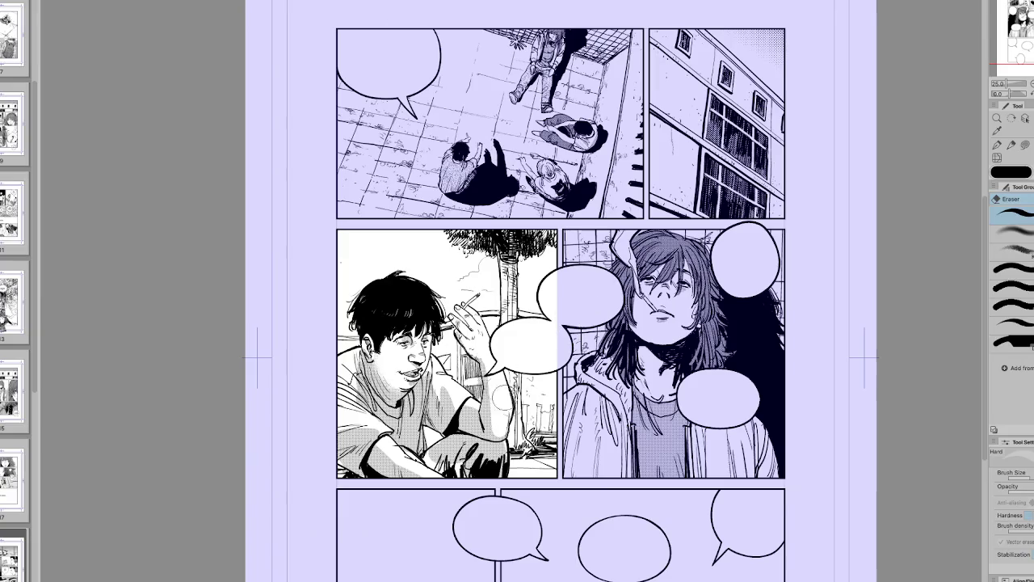
{"action": "key", "text": "p"}
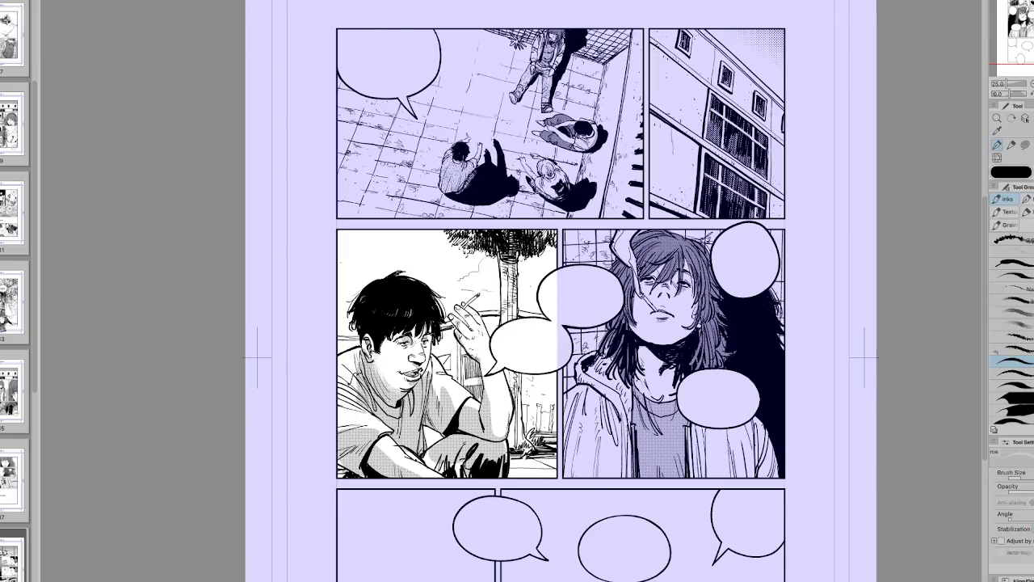
{"action": "key", "text": "h"}
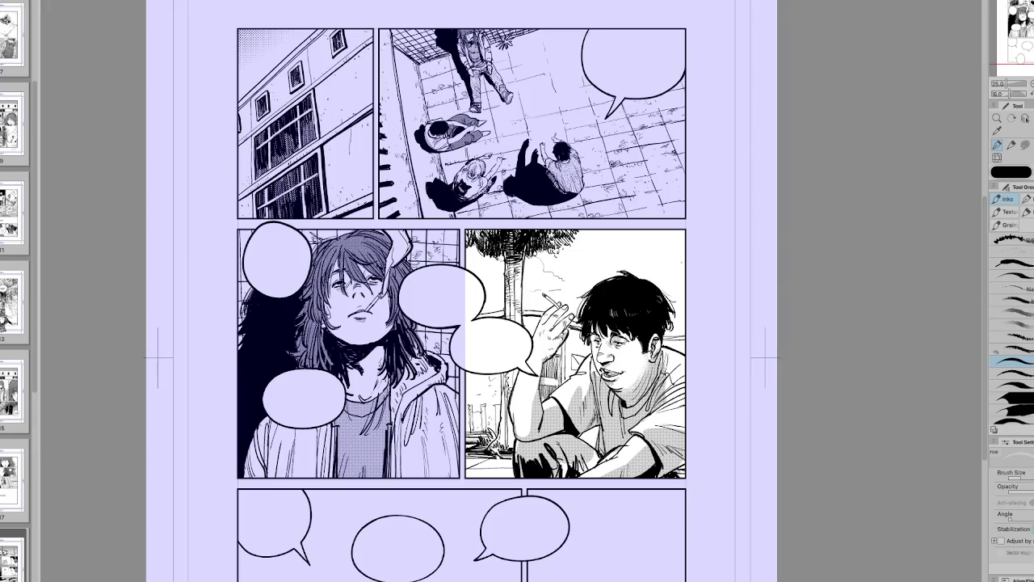
{"action": "key", "text": "b"}
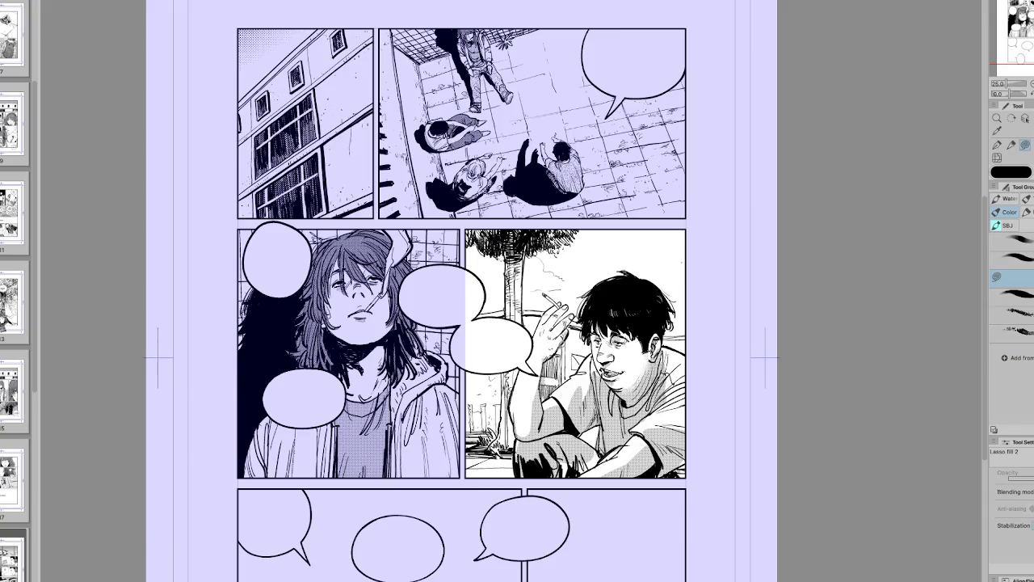
Step: Tone the man's hand and forearm grey, check it mirrored, and return to an unmirrored view with the pen
{"action": "left_click_drag", "start_coordinate": [541, 356], "coordinate": [566, 327]}
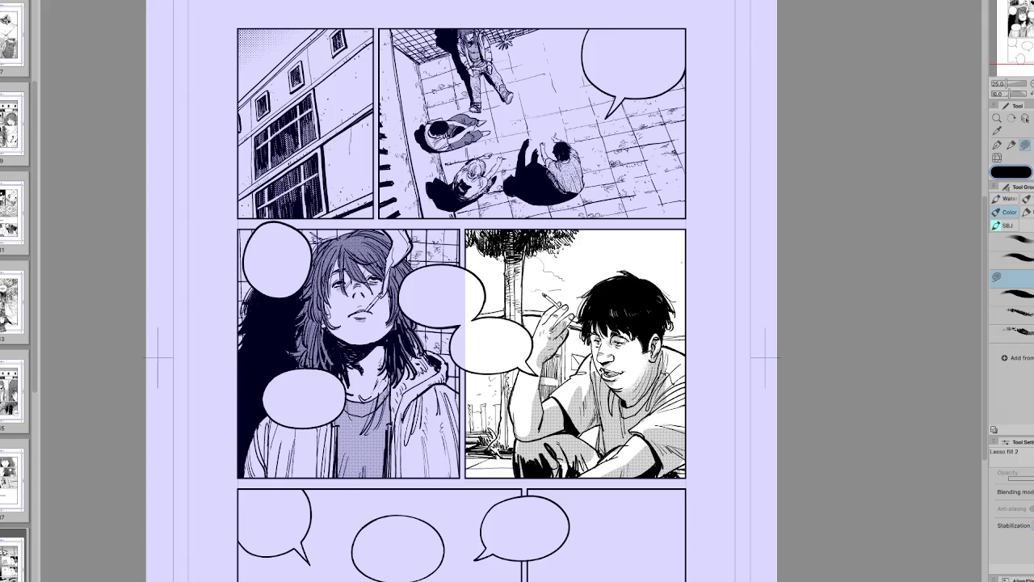
{"action": "key", "text": "h"}
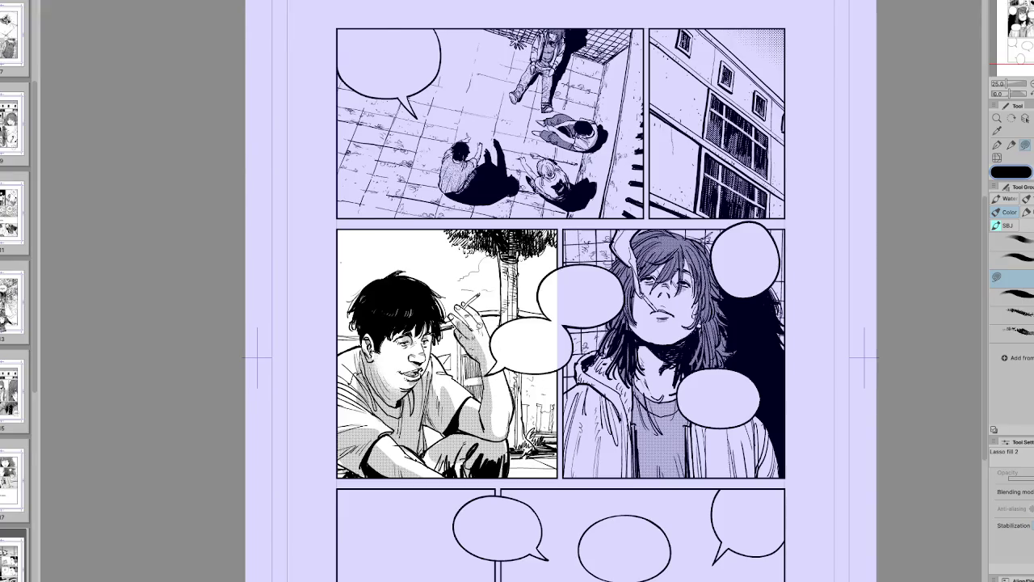
{"action": "key", "text": "h"}
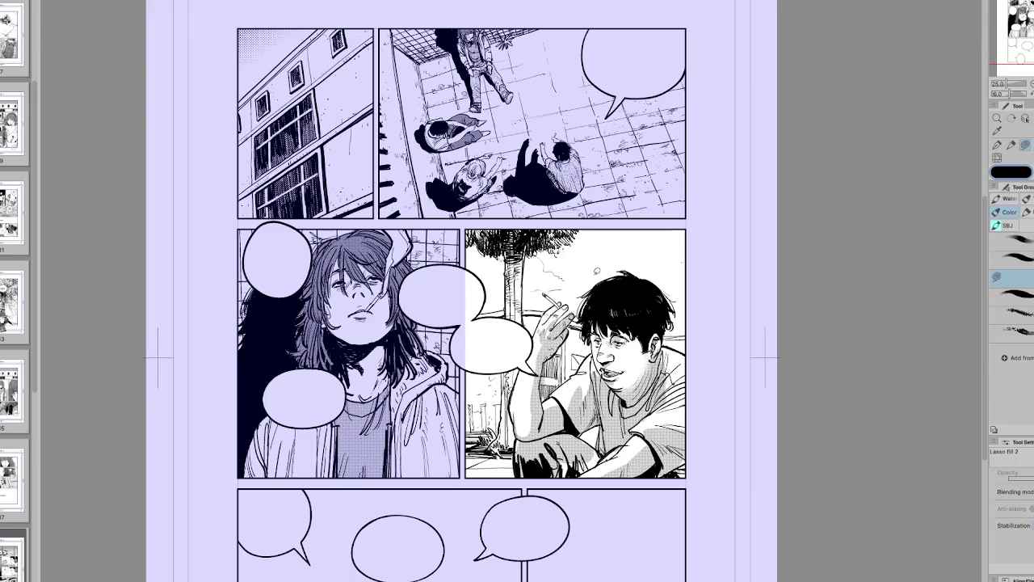
{"action": "key", "text": "h"}
{"action": "left_click_drag", "start_coordinate": [683, 392], "coordinate": [771, 342]}
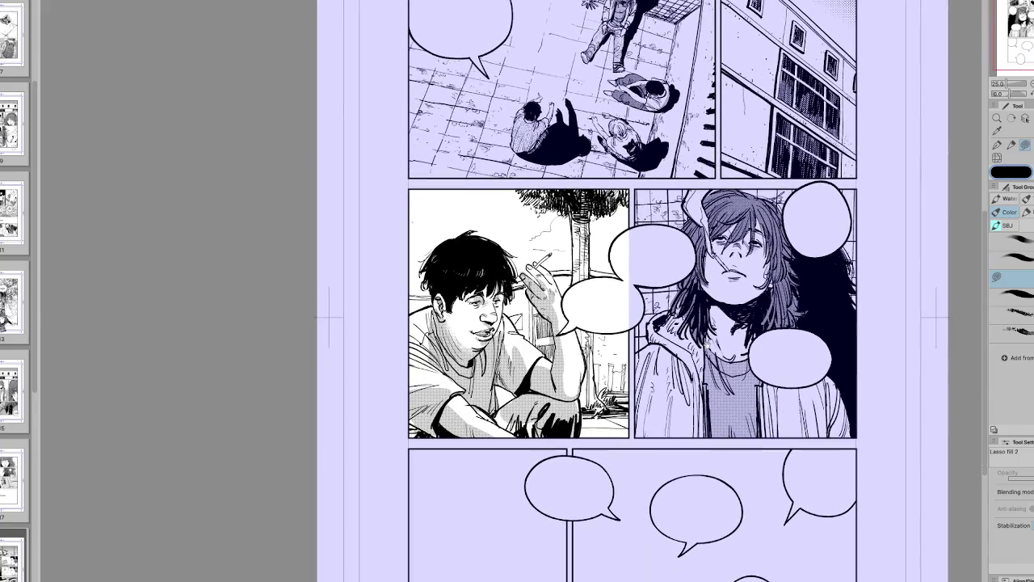
{"action": "key", "text": "p"}
{"action": "key", "text": "h"}
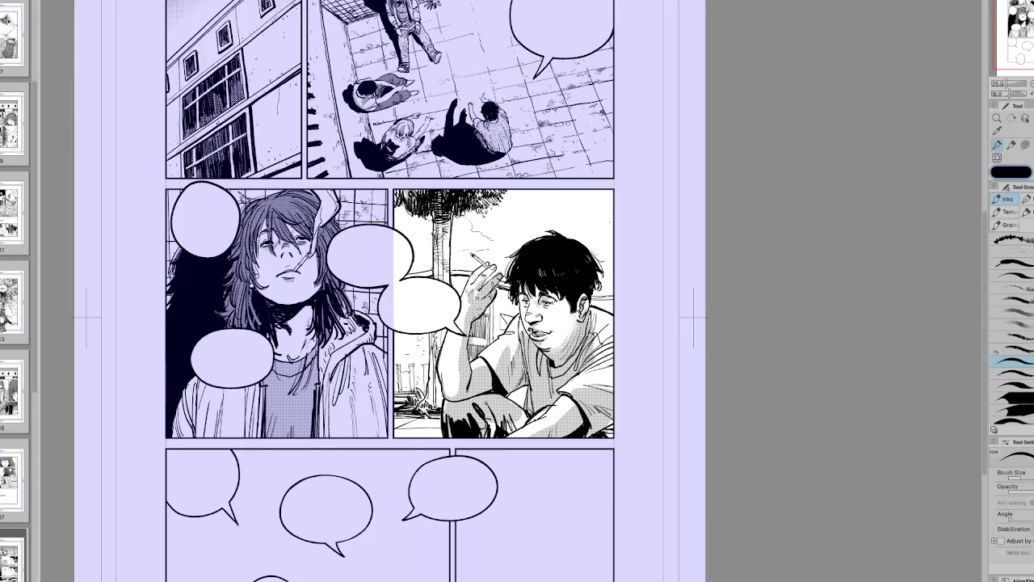
Step: Ink two wavy smoke lines rising from the cigarette past the panel top, redrawing the first
{"action": "mouse_move", "coordinate": [474, 252]}
{"action": "left_mouse_down"}
{"action": "mouse_move", "coordinate": [513, 239]}
{"action": "mouse_move", "coordinate": [532, 190]}
{"action": "left_mouse_up"}
{"action": "key", "text": "ctrl+z"}
{"action": "mouse_move", "coordinate": [474, 252]}
{"action": "left_mouse_down"}
{"action": "mouse_move", "coordinate": [522, 214]}
{"action": "mouse_move", "coordinate": [532, 185]}
{"action": "left_mouse_up"}
{"action": "left_click_drag", "start_coordinate": [475, 257], "coordinate": [580, 191]}
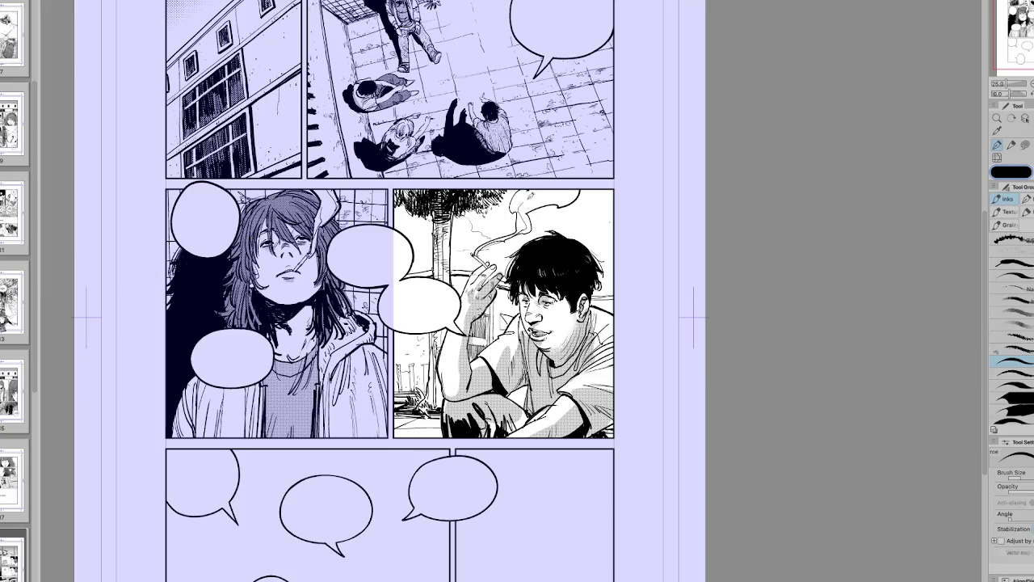
Step: Check the smoke in a mirrored view, then pan down and zoom from 25% to 33.3%
{"action": "key", "text": "h"}
{"action": "key", "text": "h"}
{"action": "scroll", "coordinate": [798, 466], "scroll_direction": "down", "scroll_amount": 2}
{"action": "key", "text": "h"}
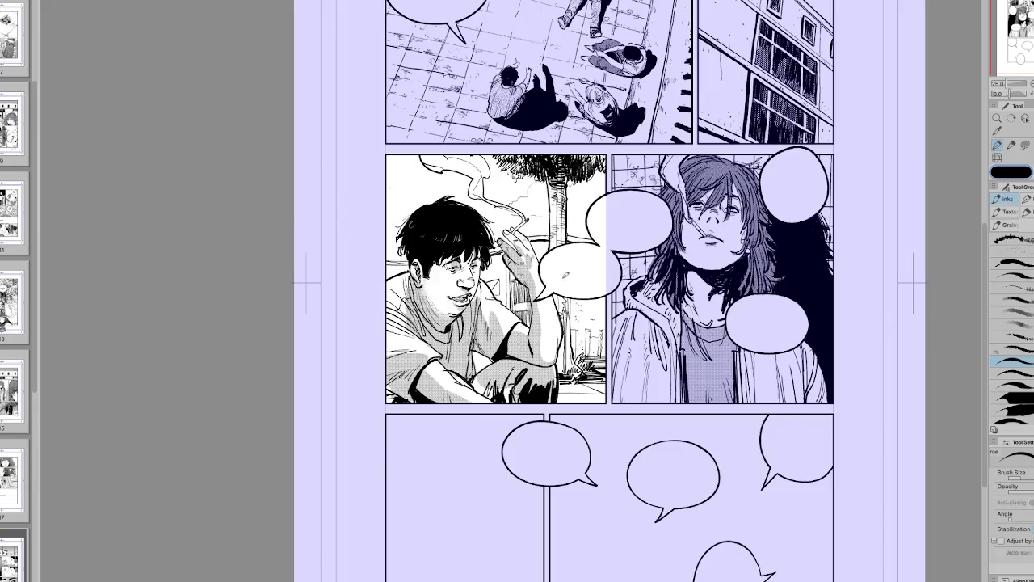
{"action": "key", "text": "h"}
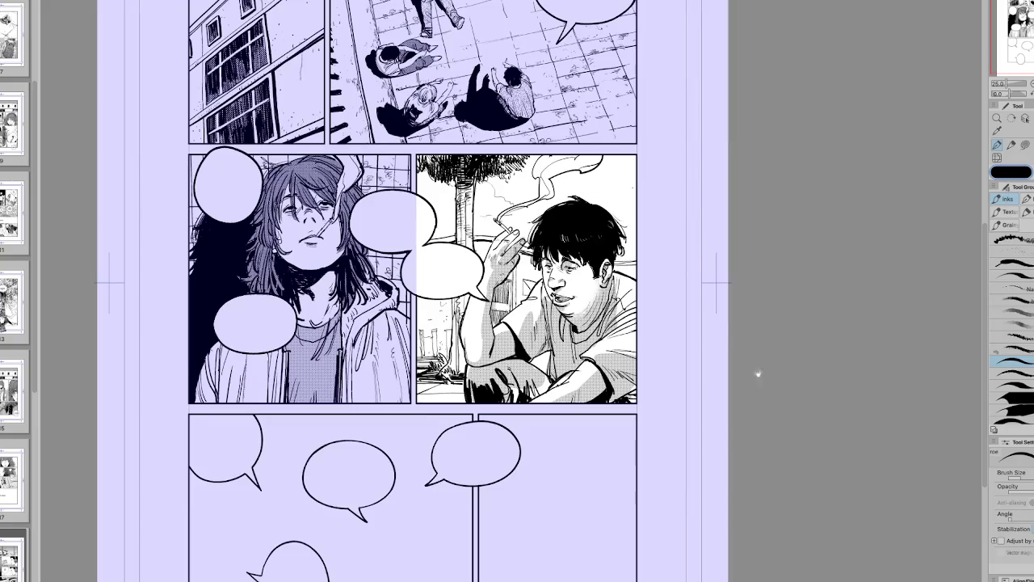
{"action": "scroll", "coordinate": [753, 355], "scroll_direction": "down", "scroll_amount": 2}
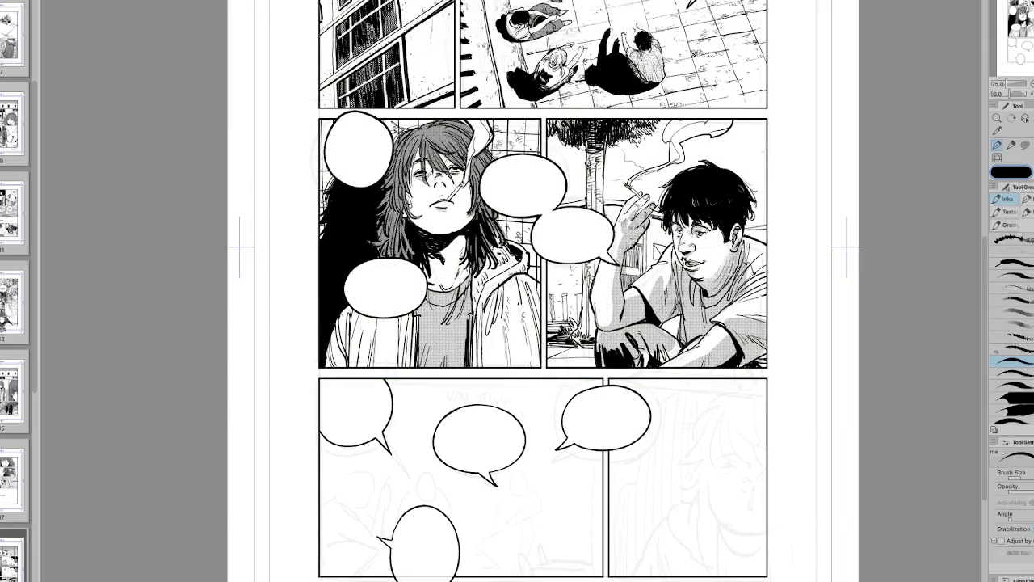
{"action": "left_click_drag", "start_coordinate": [782, 466], "coordinate": [826, 437]}
{"action": "key", "text": "ctrl+plus"}
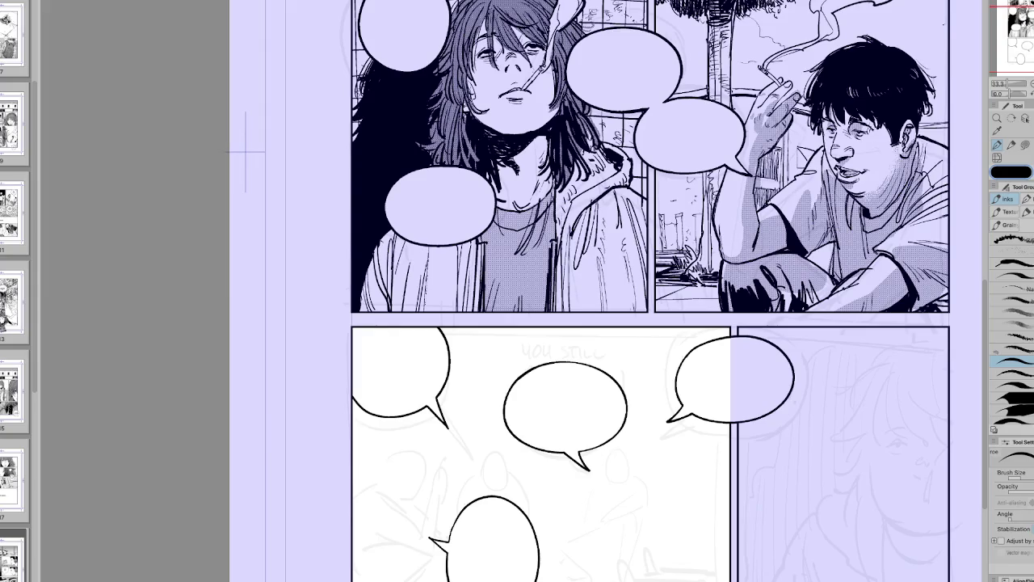
Step: Start inking the small figure's hand in the lower-left corner with curved and hatch strokes
{"action": "scroll", "coordinate": [702, 478], "scroll_direction": "left", "scroll_amount": 3}
{"action": "scroll", "coordinate": [701, 477], "scroll_direction": "down", "scroll_amount": 2}
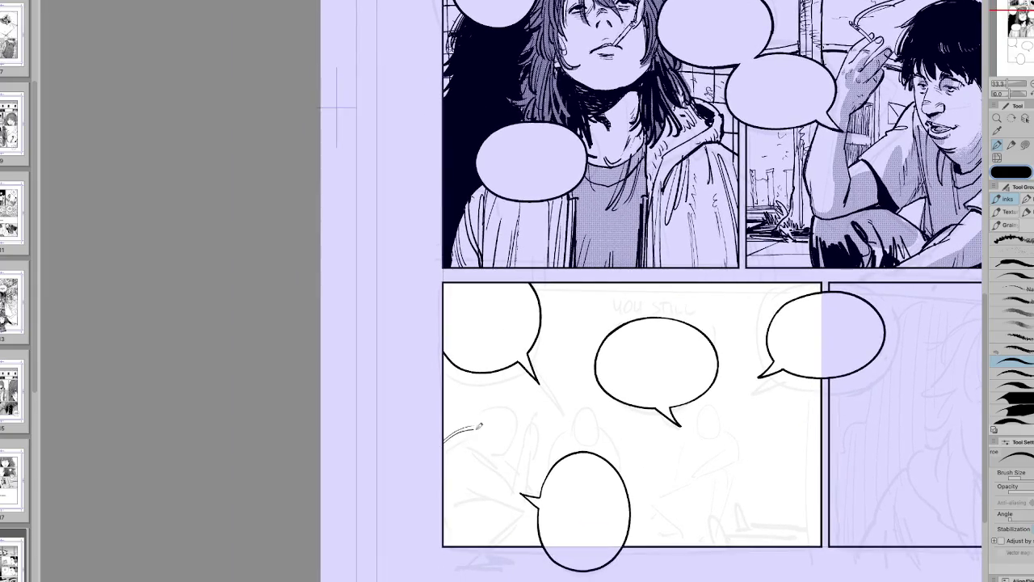
{"action": "left_click_drag", "start_coordinate": [477, 433], "coordinate": [443, 451]}
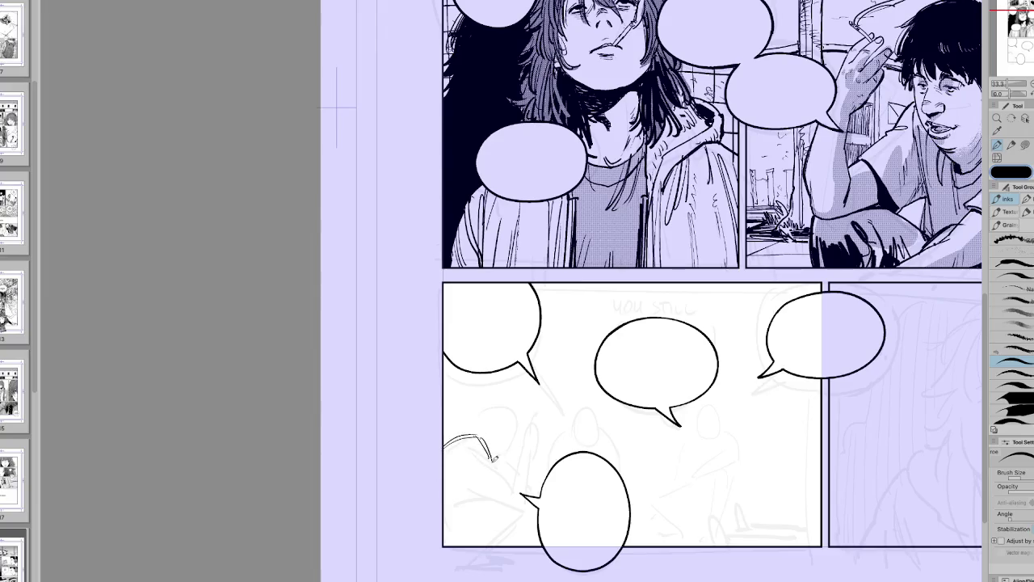
{"action": "key", "text": "h"}
{"action": "mouse_move", "coordinate": [553, 435]}
{"action": "left_mouse_down"}
{"action": "mouse_move", "coordinate": [532, 461]}
{"action": "mouse_move", "coordinate": [557, 437]}
{"action": "left_mouse_up"}
{"action": "mouse_move", "coordinate": [524, 468]}
{"action": "left_mouse_down"}
{"action": "mouse_move", "coordinate": [552, 459]}
{"action": "mouse_move", "coordinate": [533, 469]}
{"action": "mouse_move", "coordinate": [553, 482]}
{"action": "mouse_move", "coordinate": [663, 324]}
{"action": "left_mouse_up"}
{"action": "key", "text": "r"}
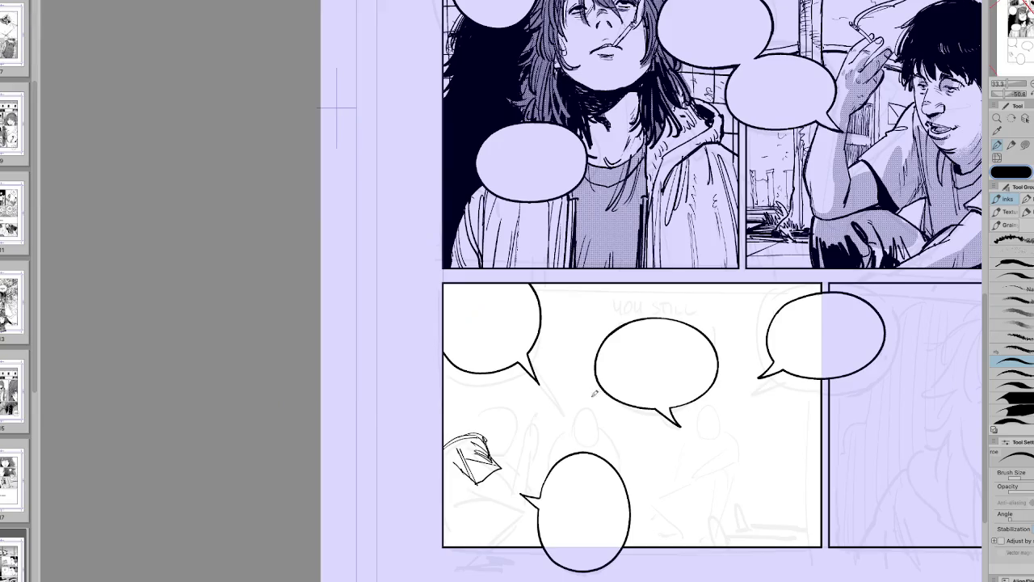
{"action": "key", "text": "ctrl+at"}
Step: Outline the figure's rounded head, using the eraser and rotating the view to check
{"action": "mouse_move", "coordinate": [480, 426]}
{"action": "left_mouse_down"}
{"action": "mouse_move", "coordinate": [501, 408]}
{"action": "mouse_move", "coordinate": [522, 415]}
{"action": "mouse_move", "coordinate": [514, 453]}
{"action": "left_mouse_up"}
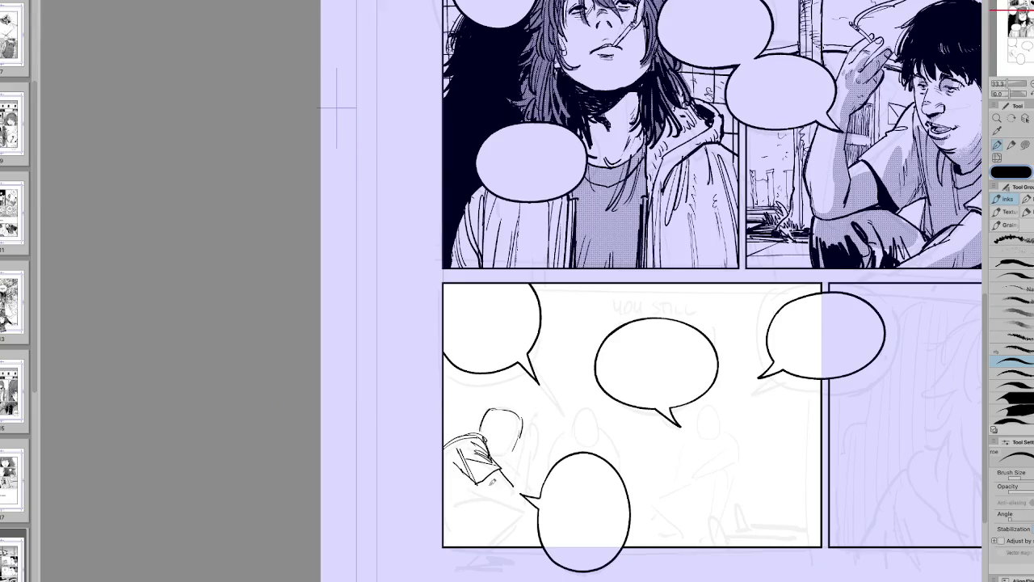
{"action": "key", "text": "e"}
{"action": "key", "text": "p"}
{"action": "key", "text": "e"}
{"action": "key", "text": "p"}
{"action": "key", "text": "r"}
{"action": "key", "text": "h"}
{"action": "left_click_drag", "start_coordinate": [614, 482], "coordinate": [659, 452]}
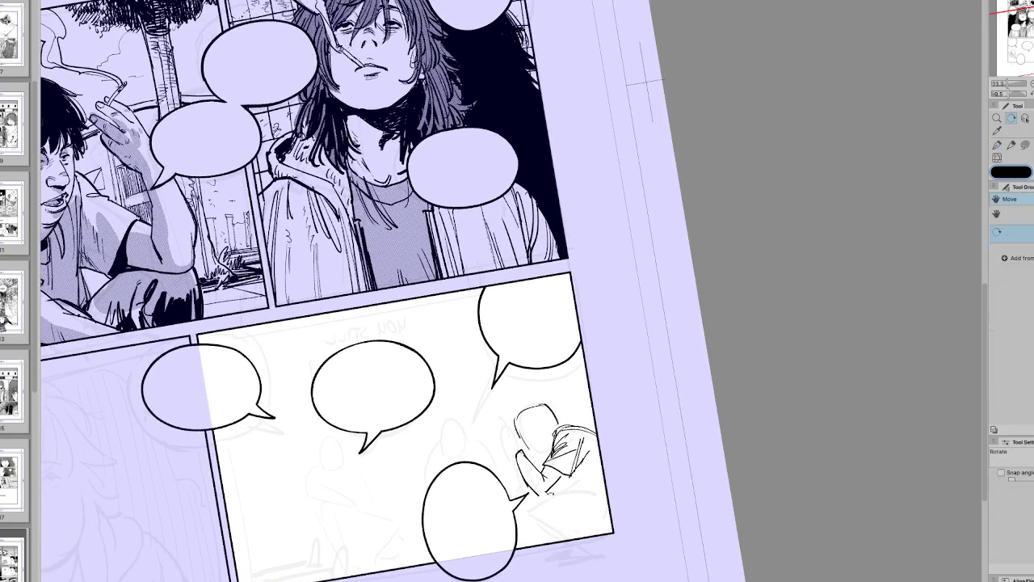
{"action": "key", "text": "p"}
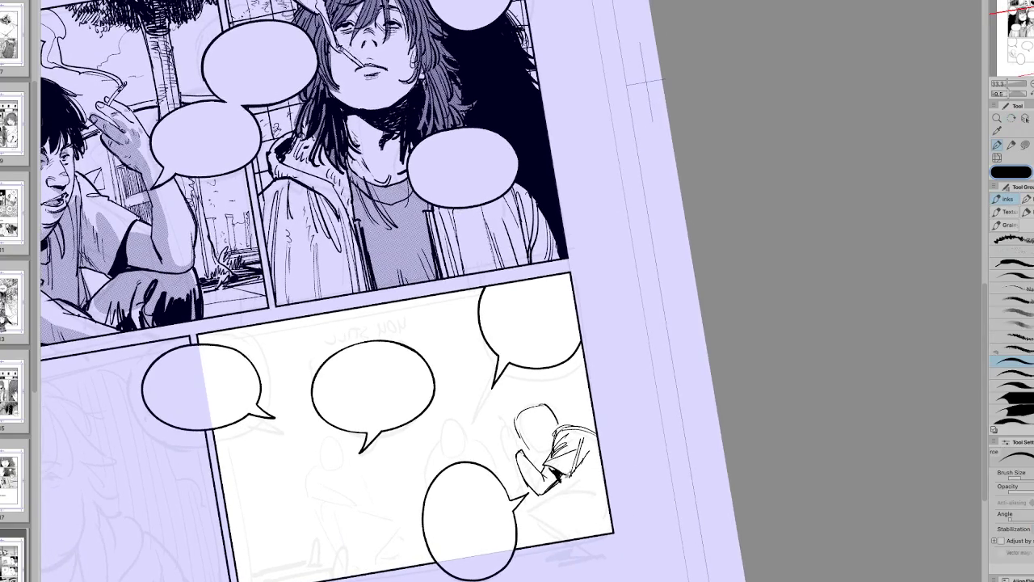
{"action": "key", "text": "h"}
{"action": "mouse_move", "coordinate": [565, 485]}
{"action": "left_mouse_down"}
{"action": "mouse_move", "coordinate": [518, 488]}
{"action": "mouse_move", "coordinate": [582, 443]}
{"action": "mouse_move", "coordinate": [576, 462]}
{"action": "left_mouse_up"}
{"action": "key", "text": "h"}
Step: Hatch the small figure's arm and sleeve, then reset the view and pan up to the middle panels
{"action": "mouse_move", "coordinate": [539, 444]}
{"action": "left_mouse_down"}
{"action": "mouse_move", "coordinate": [580, 458]}
{"action": "mouse_move", "coordinate": [581, 486]}
{"action": "left_mouse_up"}
{"action": "key", "text": "h"}
{"action": "left_click_drag", "start_coordinate": [565, 404], "coordinate": [525, 452]}
{"action": "mouse_move", "coordinate": [501, 495]}
{"action": "left_mouse_down"}
{"action": "mouse_move", "coordinate": [481, 520]}
{"action": "mouse_move", "coordinate": [498, 506]}
{"action": "left_mouse_up"}
{"action": "left_click_drag", "start_coordinate": [517, 483], "coordinate": [541, 486]}
{"action": "key", "text": "ctrl+0"}
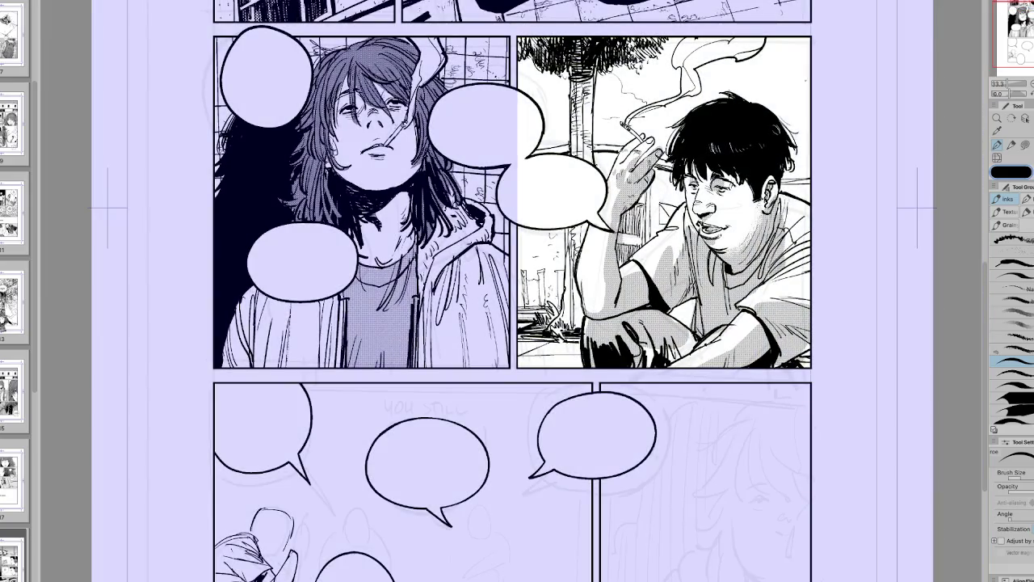
{"action": "left_click_drag", "start_coordinate": [517, 291], "coordinate": [409, 306]}
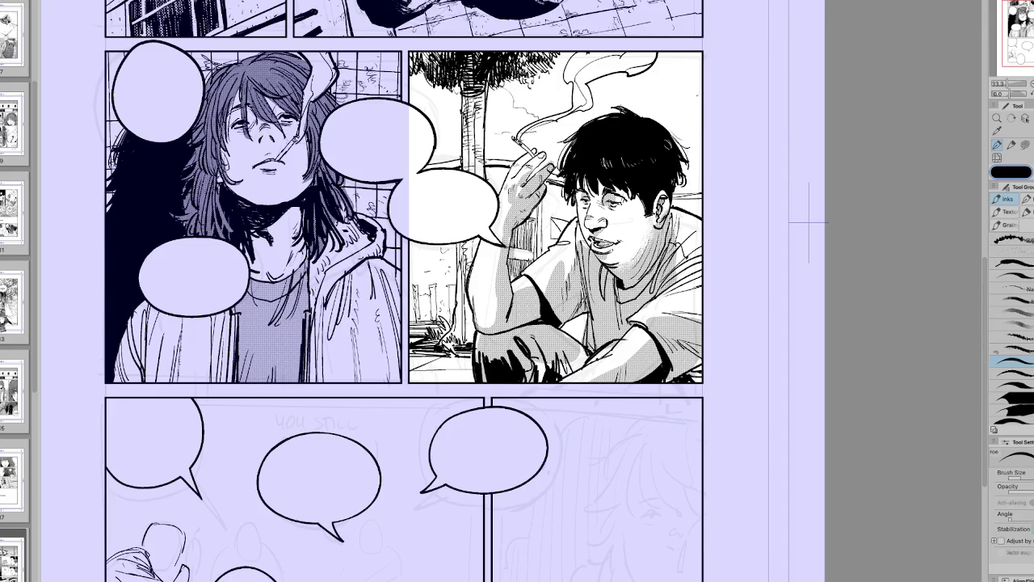
{"action": "key", "text": "m"}
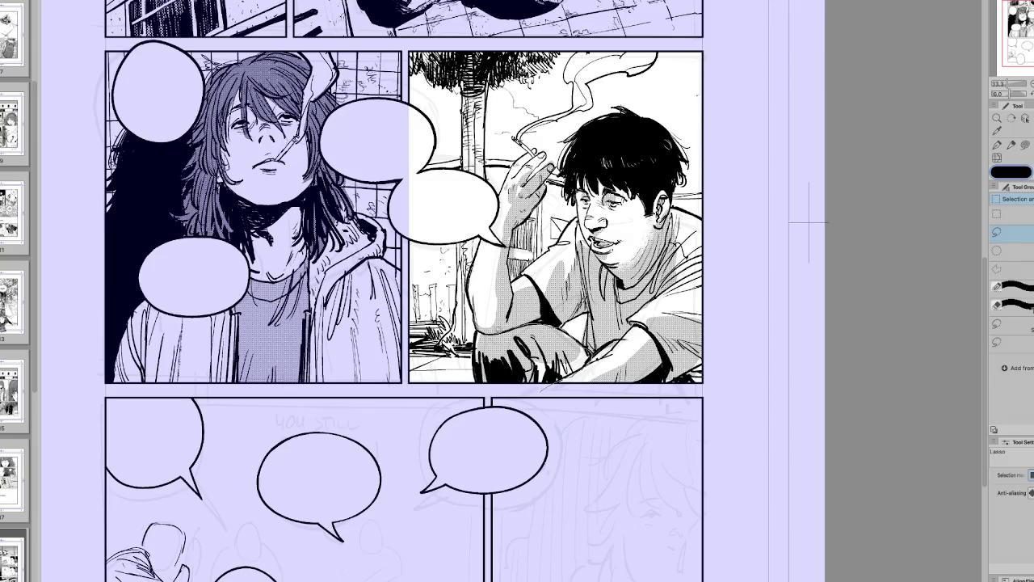
Step: Fill the lasso-selected legs along the panel bottom with a darker tone, then deselect and check the mirrored view
{"action": "left_click_drag", "start_coordinate": [485, 394], "coordinate": [711, 378]}
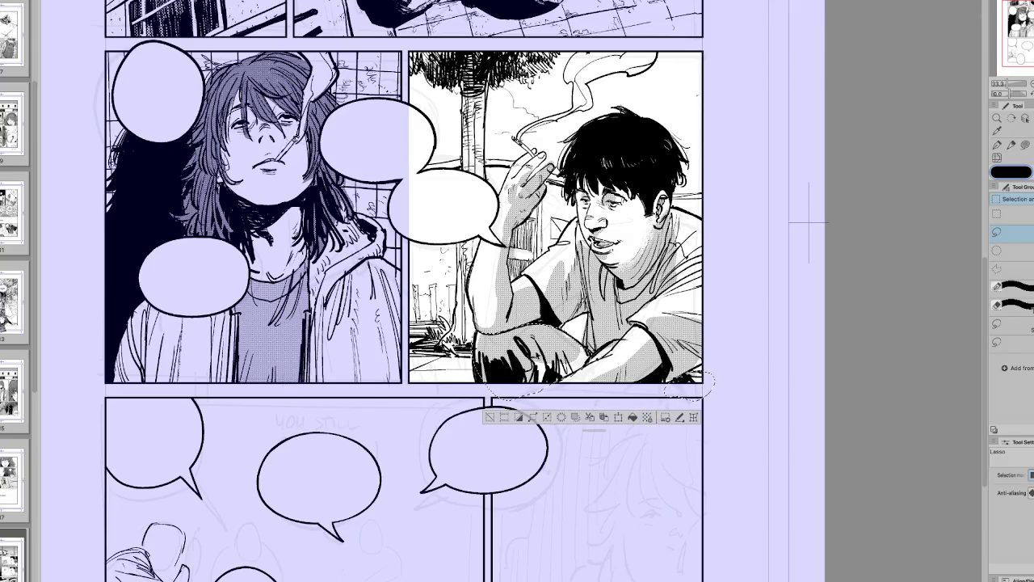
{"action": "key", "text": "Delete"}
{"action": "key", "text": "ctrl+d"}
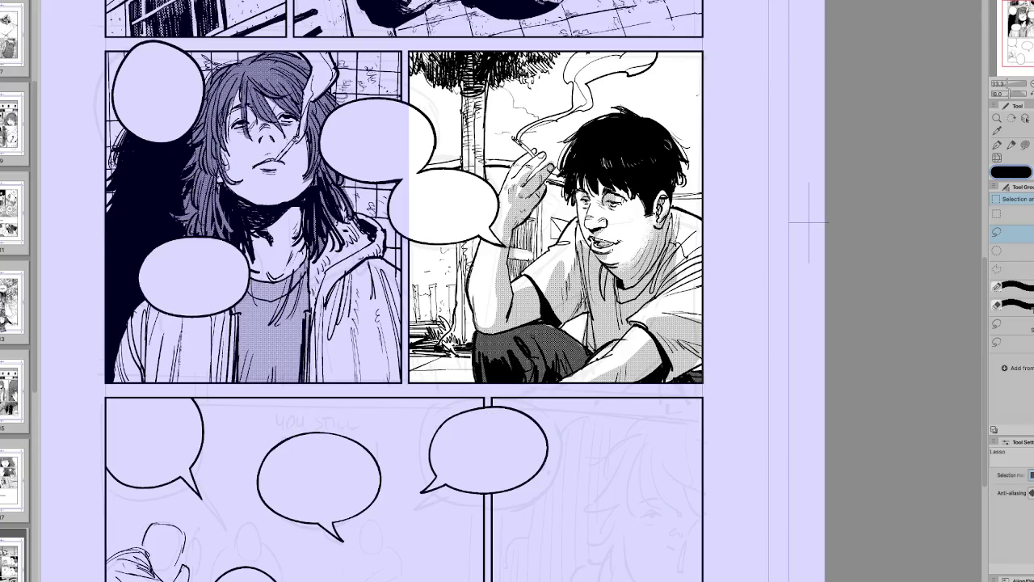
{"action": "key", "text": "h"}
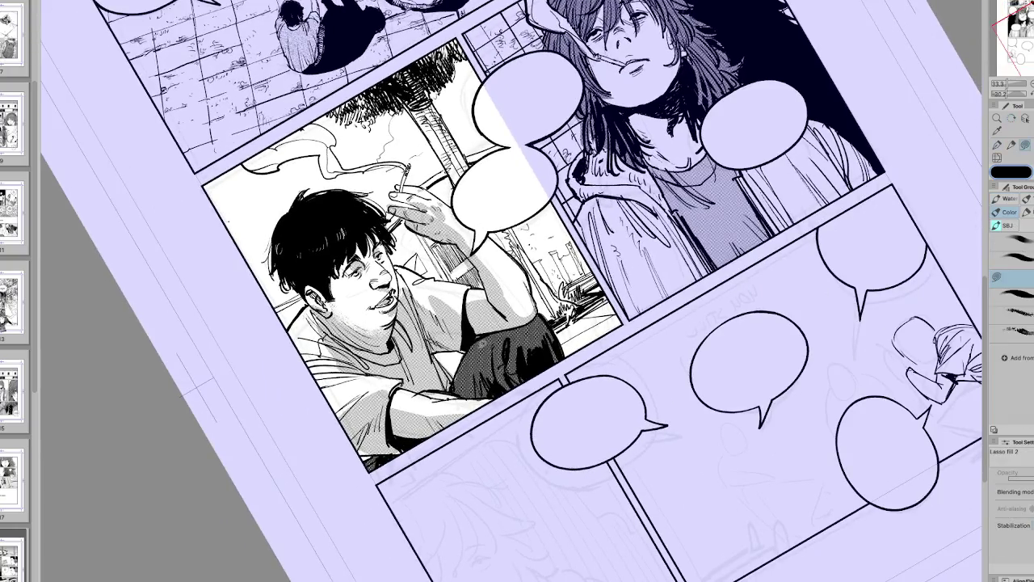
{"action": "key", "text": "ctrl+@"}
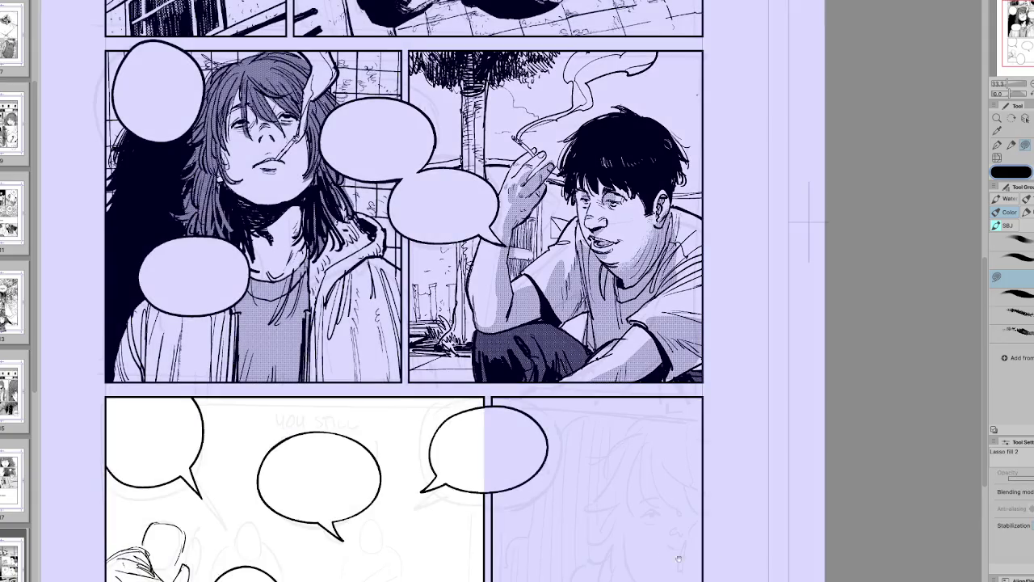
{"action": "scroll", "coordinate": [646, 460], "scroll_direction": "left", "scroll_amount": 5}
{"action": "scroll", "coordinate": [646, 461], "scroll_direction": "left", "scroll_amount": 3}
Step: Ink the small figure's first strokes, undo the hatching, and erase stray marks below it
{"action": "key", "text": "p"}
{"action": "mouse_move", "coordinate": [534, 434]}
{"action": "left_mouse_down"}
{"action": "mouse_move", "coordinate": [549, 472]}
{"action": "mouse_move", "coordinate": [515, 495]}
{"action": "mouse_move", "coordinate": [479, 495]}
{"action": "left_mouse_up"}
{"action": "mouse_move", "coordinate": [518, 451]}
{"action": "left_mouse_down"}
{"action": "mouse_move", "coordinate": [509, 477]}
{"action": "mouse_move", "coordinate": [537, 470]}
{"action": "mouse_move", "coordinate": [522, 466]}
{"action": "mouse_move", "coordinate": [530, 461]}
{"action": "mouse_move", "coordinate": [536, 468]}
{"action": "left_mouse_up"}
{"action": "key", "text": "ctrl+z"}
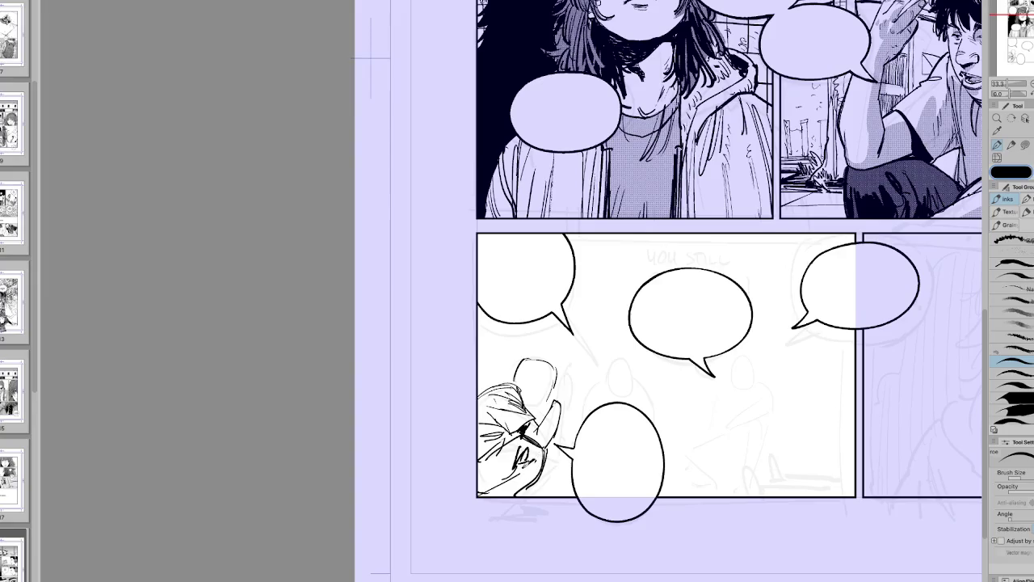
{"action": "key", "text": "h"}
{"action": "key", "text": "e"}
{"action": "mouse_move", "coordinate": [525, 506]}
{"action": "left_mouse_down"}
{"action": "mouse_move", "coordinate": [493, 485]}
{"action": "mouse_move", "coordinate": [493, 494]}
{"action": "mouse_move", "coordinate": [517, 496]}
{"action": "left_mouse_up"}
{"action": "key", "text": "p"}
{"action": "key", "text": "h"}
{"action": "key", "text": "h"}
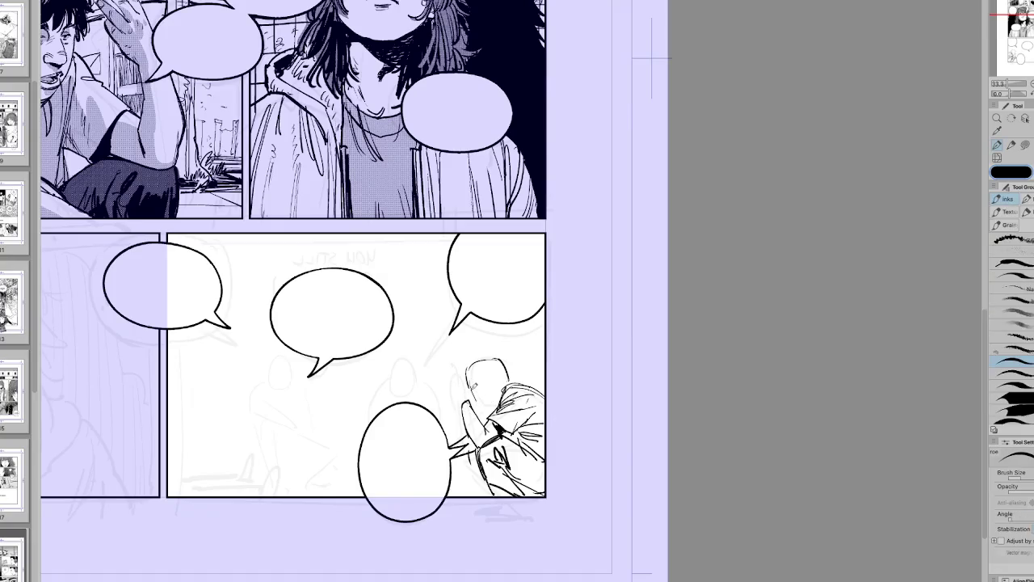
Step: Redraw the figure's ear slightly higher and ink the top of its head
{"action": "key", "text": "h"}
{"action": "key", "text": "minus"}
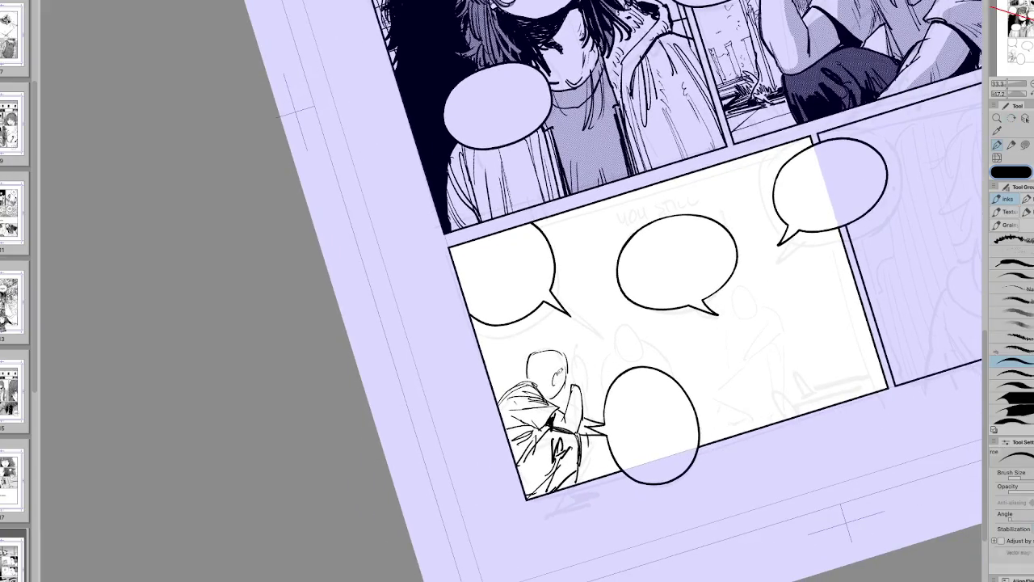
{"action": "key", "text": "ctrl+z"}
{"action": "mouse_move", "coordinate": [554, 370]}
{"action": "left_mouse_down"}
{"action": "mouse_move", "coordinate": [554, 386]}
{"action": "mouse_move", "coordinate": [536, 386]}
{"action": "mouse_move", "coordinate": [556, 382]}
{"action": "left_mouse_up"}
{"action": "key", "text": "h"}
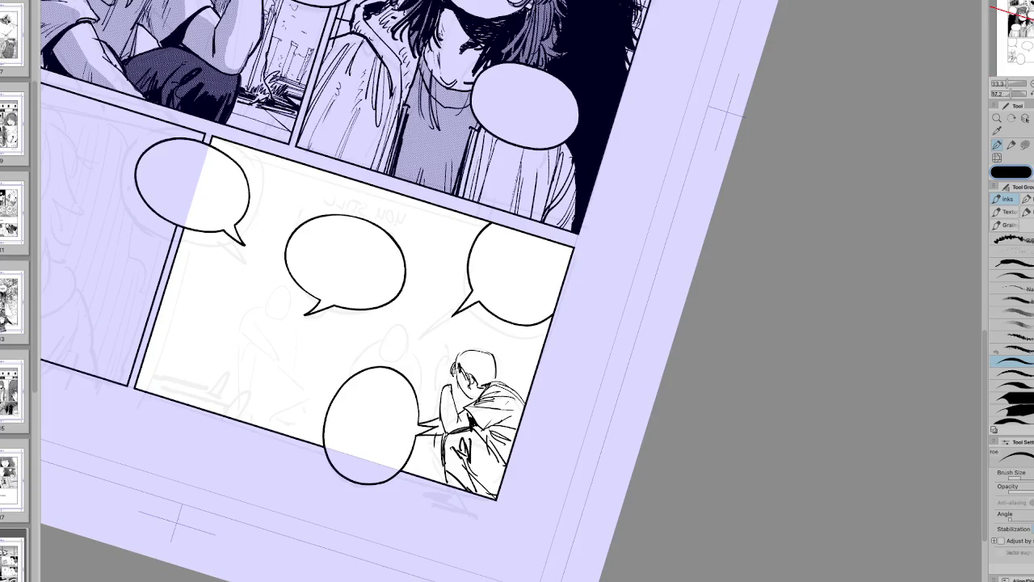
{"action": "left_click_drag", "start_coordinate": [464, 350], "coordinate": [494, 351]}
{"action": "key", "text": "h"}
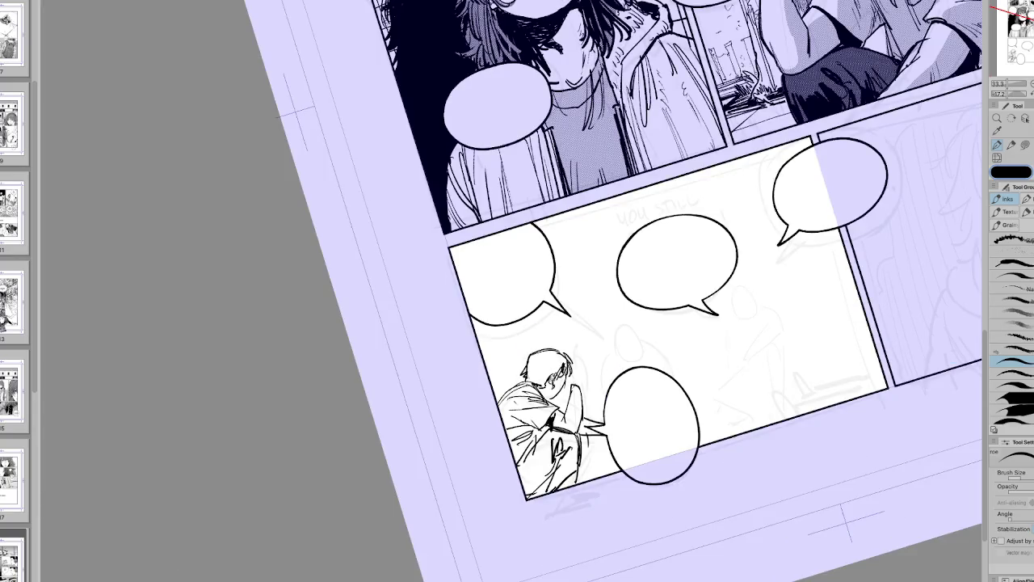
Step: Lasso the character's head, transform it, commit, and deselect
{"action": "key", "text": "m"}
{"action": "mouse_move", "coordinate": [521, 380]}
{"action": "left_mouse_down"}
{"action": "mouse_move", "coordinate": [575, 327]}
{"action": "mouse_move", "coordinate": [566, 331]}
{"action": "mouse_move", "coordinate": [583, 355]}
{"action": "left_mouse_up"}
{"action": "key", "text": "ctrl+t"}
{"action": "key", "text": "Return"}
{"action": "key", "text": "ctrl+d"}
Step: Sketch a small head in the lower panel, undo a stray ear stroke, and add its shoulders and body
{"action": "key", "text": "h"}
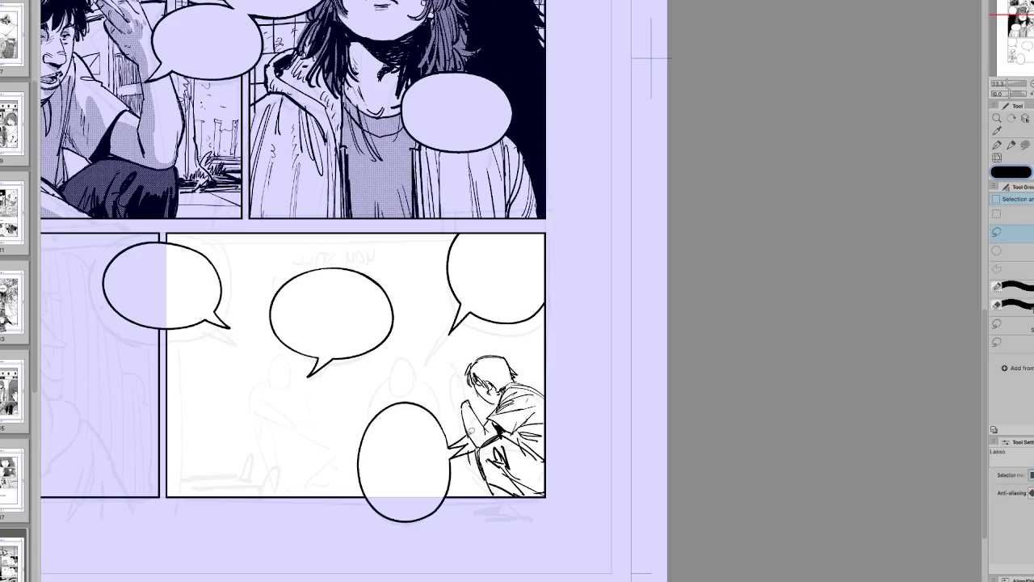
{"action": "key", "text": "p"}
{"action": "key", "text": "h"}
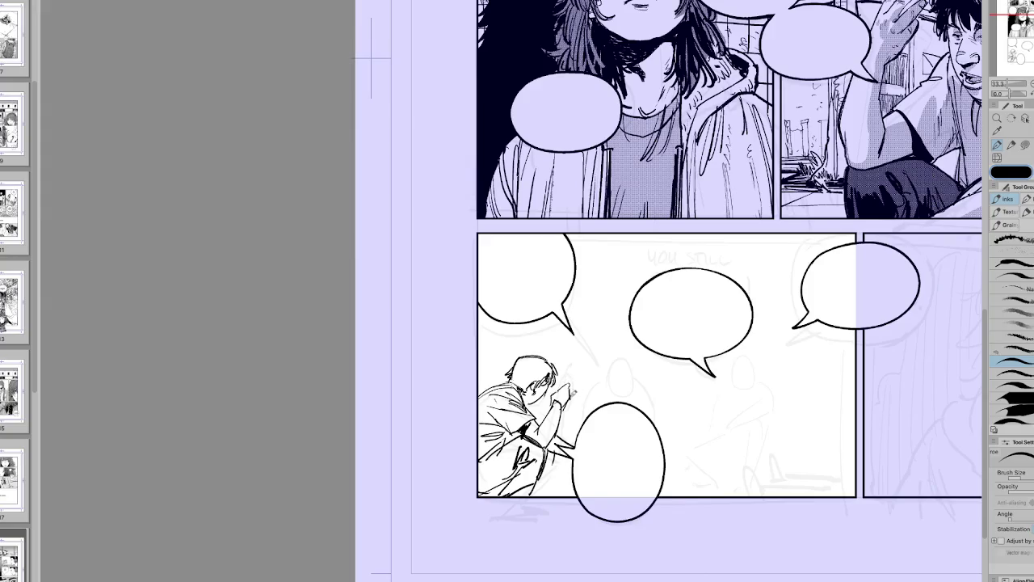
{"action": "key", "text": "h"}
{"action": "key", "text": "h"}
{"action": "key", "text": "h"}
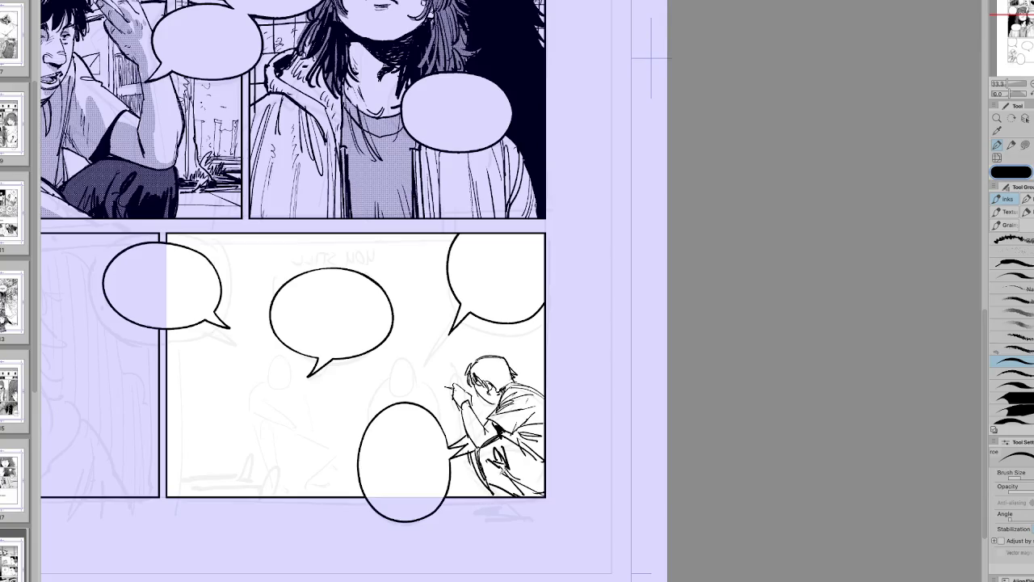
{"action": "key", "text": "h"}
{"action": "mouse_move", "coordinate": [719, 411]}
{"action": "left_mouse_down"}
{"action": "mouse_move", "coordinate": [672, 446]}
{"action": "mouse_move", "coordinate": [675, 435]}
{"action": "left_mouse_up"}
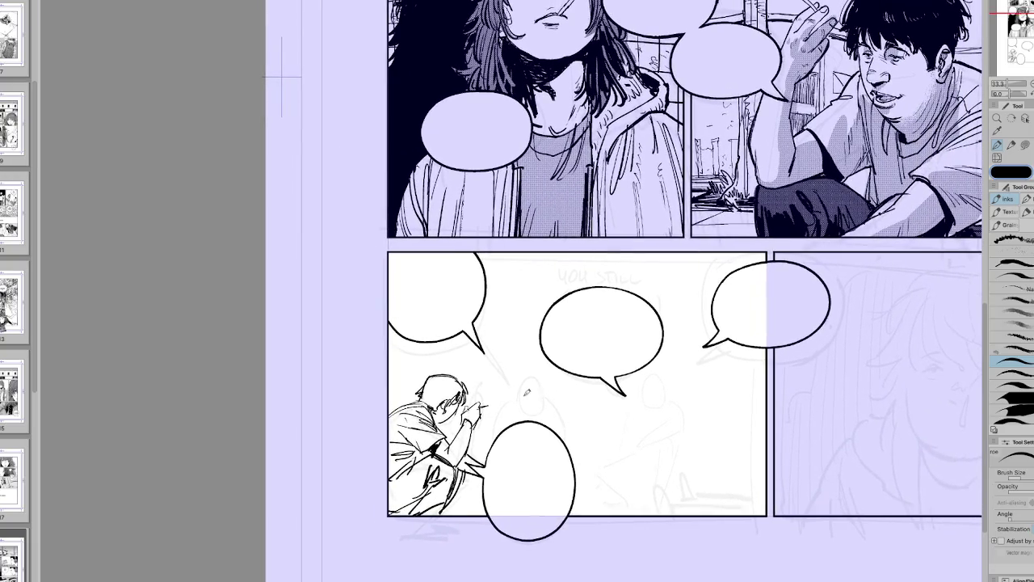
{"action": "mouse_move", "coordinate": [523, 403]}
{"action": "left_mouse_down"}
{"action": "mouse_move", "coordinate": [546, 398]}
{"action": "mouse_move", "coordinate": [526, 401]}
{"action": "mouse_move", "coordinate": [538, 389]}
{"action": "mouse_move", "coordinate": [546, 409]}
{"action": "mouse_move", "coordinate": [554, 399]}
{"action": "mouse_move", "coordinate": [534, 419]}
{"action": "mouse_move", "coordinate": [553, 405]}
{"action": "mouse_move", "coordinate": [561, 416]}
{"action": "mouse_move", "coordinate": [552, 435]}
{"action": "mouse_move", "coordinate": [504, 432]}
{"action": "mouse_move", "coordinate": [527, 415]}
{"action": "mouse_move", "coordinate": [522, 404]}
{"action": "left_mouse_up"}
{"action": "key", "text": "ctrl+z"}
{"action": "mouse_move", "coordinate": [545, 429]}
{"action": "left_mouse_down"}
{"action": "mouse_move", "coordinate": [564, 422]}
{"action": "mouse_move", "coordinate": [561, 433]}
{"action": "left_mouse_up"}
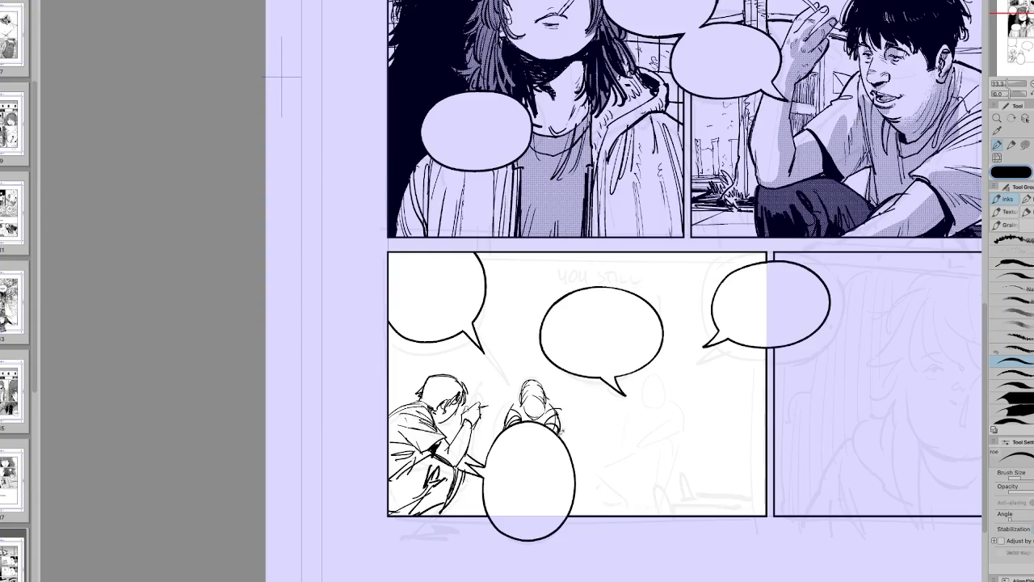
Step: Lasso the small figure, nudge it up and left, and deselect
{"action": "key", "text": "h"}
{"action": "key", "text": "h"}
{"action": "key", "text": "m"}
{"action": "mouse_move", "coordinate": [517, 376]}
{"action": "left_mouse_down"}
{"action": "mouse_move", "coordinate": [501, 404]}
{"action": "mouse_move", "coordinate": [517, 380]}
{"action": "left_mouse_up"}
{"action": "key", "text": "ctrl+d"}
{"action": "left_click_drag", "start_coordinate": [555, 420], "coordinate": [497, 424]}
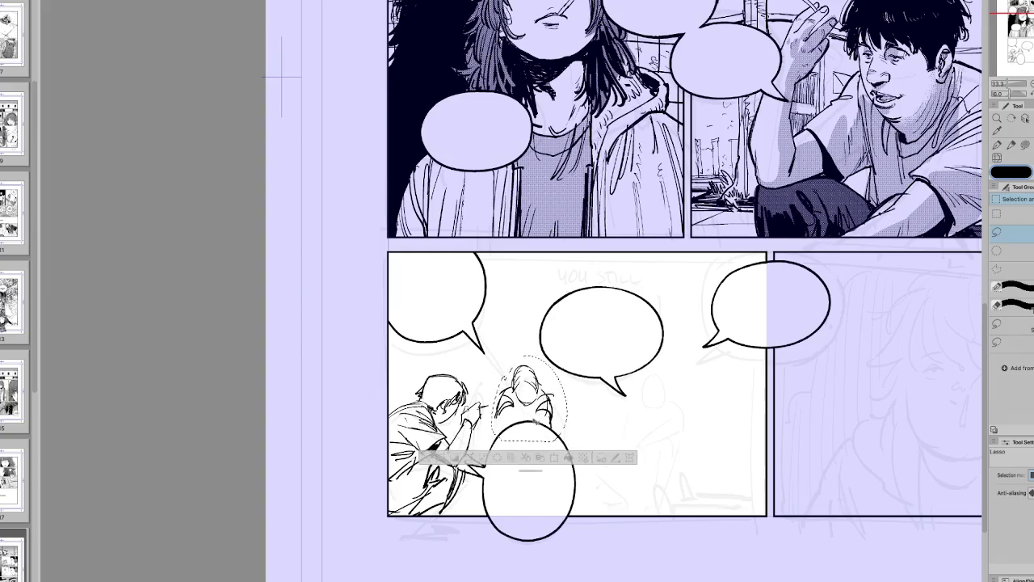
{"action": "key", "text": "ctrl+d"}
{"action": "key", "text": "p"}
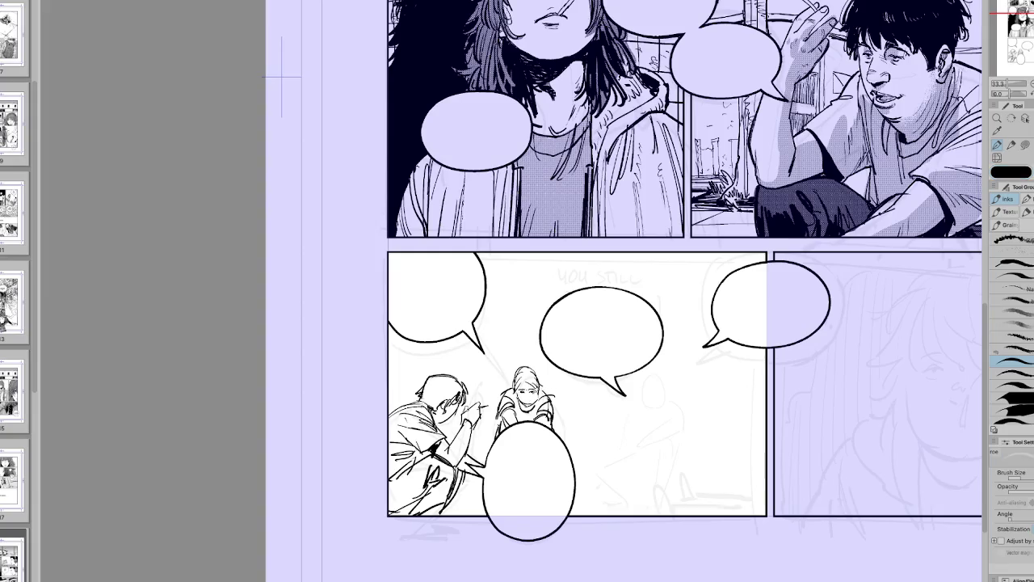
Step: Check the girl figure in a mirrored view, lasso around her, and deselect
{"action": "key", "text": "h"}
{"action": "key", "text": "h"}
{"action": "scroll", "coordinate": [598, 339], "scroll_direction": "right", "scroll_amount": 2}
{"action": "key", "text": "m"}
{"action": "left_click_drag", "start_coordinate": [509, 436], "coordinate": [505, 432]}
{"action": "key", "text": "ctrl+d"}
{"action": "scroll", "coordinate": [594, 291], "scroll_direction": "left", "scroll_amount": 1}
{"action": "key", "text": "h"}
{"action": "key", "text": "h"}
{"action": "scroll", "coordinate": [594, 291], "scroll_direction": "up", "scroll_amount": 1}
{"action": "scroll", "coordinate": [681, 480], "scroll_direction": "up", "scroll_amount": 1}
{"action": "scroll", "coordinate": [681, 480], "scroll_direction": "right", "scroll_amount": 1}
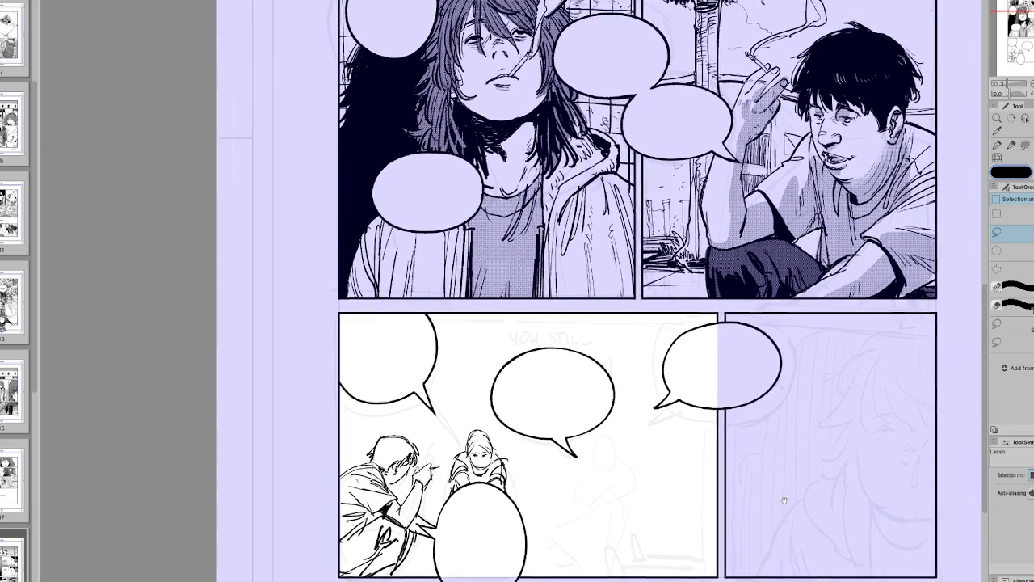
Step: Zoom out to review the whole page, return to 33.3%, and lasso the newly sketched head
{"action": "key", "text": "ctrl+minus"}
{"action": "key", "text": "ctrl+minus"}
{"action": "key", "text": "ctrl+minus"}
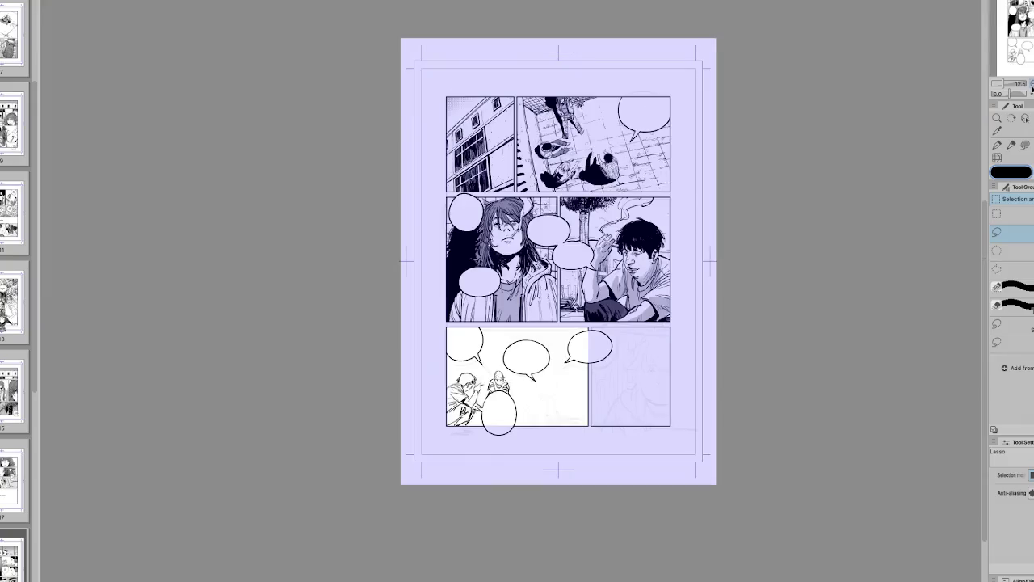
{"action": "key", "text": "ctrl+plus"}
{"action": "key", "text": "ctrl+plus"}
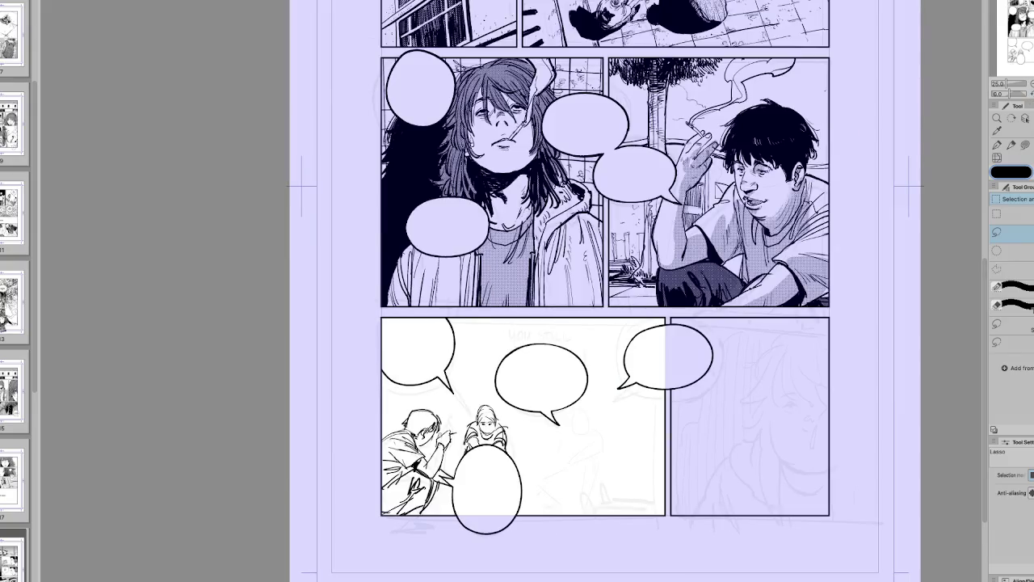
{"action": "key", "text": "ctrl+plus"}
{"action": "key", "text": "p"}
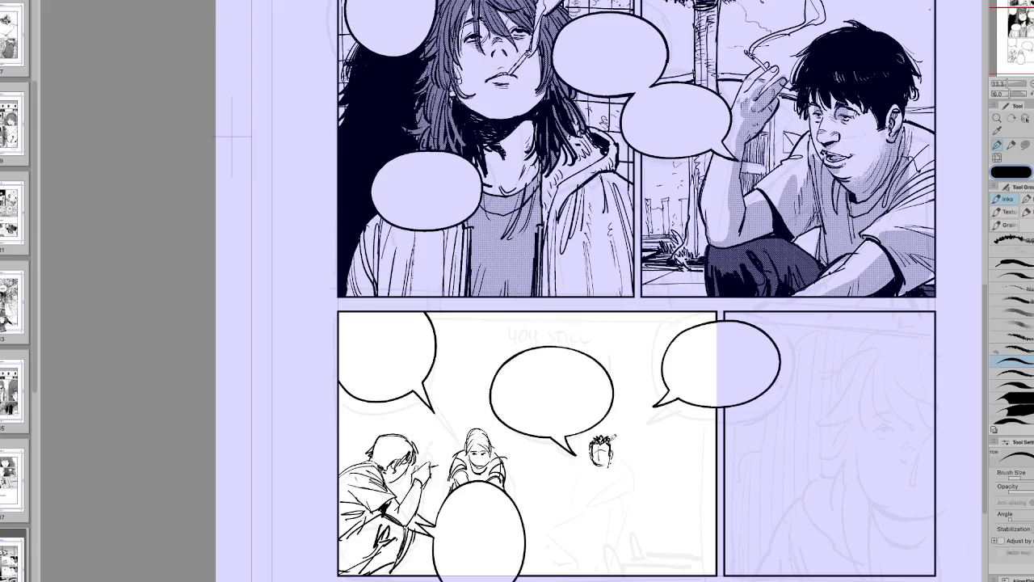
{"action": "key", "text": "m"}
{"action": "left_click_drag", "start_coordinate": [598, 419], "coordinate": [594, 484]}
Step: Transform the lassoed new head, confirm the adjustment, and deselect
{"action": "key", "text": "ctrl+t"}
{"action": "key", "text": "Return"}
{"action": "key", "text": "ctrl+d"}
{"action": "key", "text": "p"}
Step: Ink the third figure's arm, left side, lower torso and legs, redrawing undone leg strokes
{"action": "left_click_drag", "start_coordinate": [620, 483], "coordinate": [636, 471]}
{"action": "key", "text": "h"}
{"action": "key", "text": "h"}
{"action": "left_click_drag", "start_coordinate": [597, 458], "coordinate": [574, 494]}
{"action": "mouse_move", "coordinate": [586, 479]}
{"action": "left_mouse_down"}
{"action": "mouse_move", "coordinate": [575, 501]}
{"action": "mouse_move", "coordinate": [584, 524]}
{"action": "left_mouse_up"}
{"action": "left_click_drag", "start_coordinate": [627, 480], "coordinate": [619, 525]}
{"action": "key", "text": "ctrl+z"}
{"action": "key", "text": "ctrl+z"}
{"action": "mouse_move", "coordinate": [627, 481]}
{"action": "left_mouse_down"}
{"action": "mouse_move", "coordinate": [629, 532]}
{"action": "mouse_move", "coordinate": [619, 525]}
{"action": "mouse_move", "coordinate": [614, 537]}
{"action": "left_mouse_up"}
{"action": "mouse_move", "coordinate": [610, 493]}
{"action": "left_mouse_down"}
{"action": "mouse_move", "coordinate": [598, 545]}
{"action": "mouse_move", "coordinate": [620, 546]}
{"action": "mouse_move", "coordinate": [563, 527]}
{"action": "mouse_move", "coordinate": [609, 522]}
{"action": "left_mouse_up"}
{"action": "key", "text": "ctrl+z"}
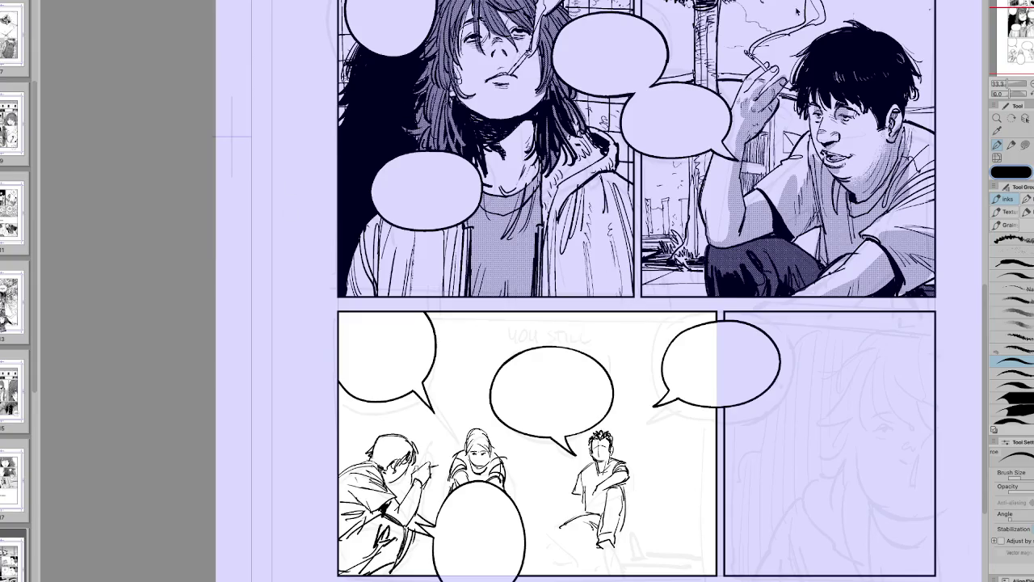
{"action": "scroll", "coordinate": [15, 323], "scroll_direction": "down", "scroll_amount": 2}
{"action": "scroll", "coordinate": [14, 323], "scroll_direction": "down", "scroll_amount": 3}
{"action": "scroll", "coordinate": [14, 323], "scroll_direction": "down", "scroll_amount": 3}
{"action": "scroll", "coordinate": [14, 323], "scroll_direction": "down", "scroll_amount": 1}
{"action": "scroll", "coordinate": [15, 324], "scroll_direction": "down", "scroll_amount": 3}
{"action": "scroll", "coordinate": [15, 324], "scroll_direction": "down", "scroll_amount": 1}
{"action": "scroll", "coordinate": [15, 323], "scroll_direction": "up", "scroll_amount": 3}
{"action": "scroll", "coordinate": [14, 324], "scroll_direction": "up", "scroll_amount": 2}
{"action": "scroll", "coordinate": [15, 323], "scroll_direction": "up", "scroll_amount": 3}
{"action": "scroll", "coordinate": [15, 323], "scroll_direction": "up", "scroll_amount": 2}
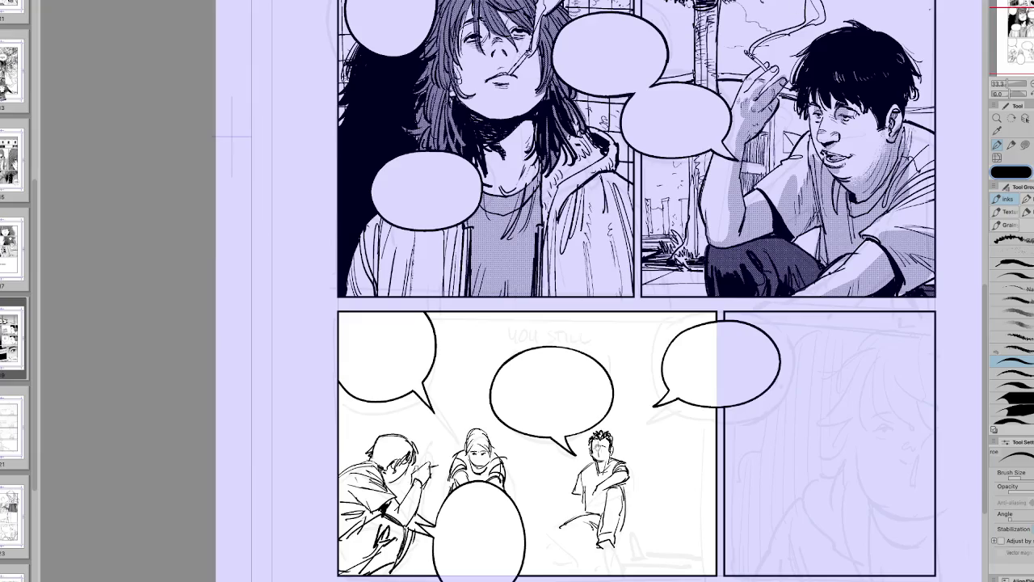
Step: Ink the seated figure's knee, leg and shoes, undoing one shoe stroke, and check mirrored
{"action": "left_click_drag", "start_coordinate": [570, 520], "coordinate": [542, 485]}
{"action": "key", "text": "e"}
{"action": "key", "text": "p"}
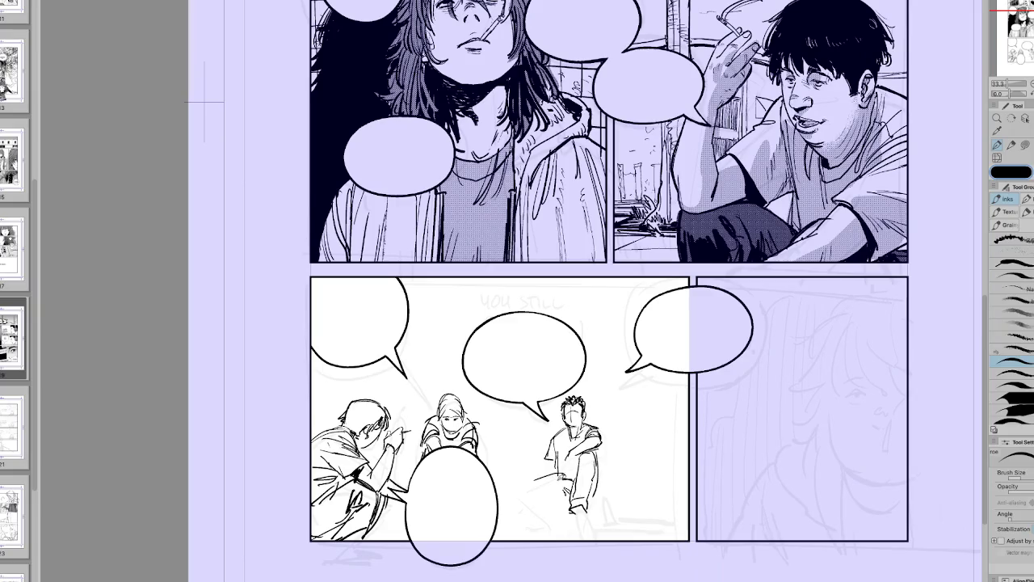
{"action": "mouse_move", "coordinate": [538, 484]}
{"action": "left_mouse_down"}
{"action": "mouse_move", "coordinate": [555, 476]}
{"action": "mouse_move", "coordinate": [540, 495]}
{"action": "mouse_move", "coordinate": [555, 491]}
{"action": "mouse_move", "coordinate": [558, 515]}
{"action": "mouse_move", "coordinate": [542, 514]}
{"action": "mouse_move", "coordinate": [538, 490]}
{"action": "mouse_move", "coordinate": [543, 511]}
{"action": "mouse_move", "coordinate": [565, 506]}
{"action": "mouse_move", "coordinate": [537, 521]}
{"action": "mouse_move", "coordinate": [559, 523]}
{"action": "mouse_move", "coordinate": [543, 514]}
{"action": "mouse_move", "coordinate": [554, 514]}
{"action": "left_mouse_up"}
{"action": "key", "text": "ctrl+z"}
{"action": "key", "text": "ctrl+z"}
{"action": "key", "text": "ctrl+z"}
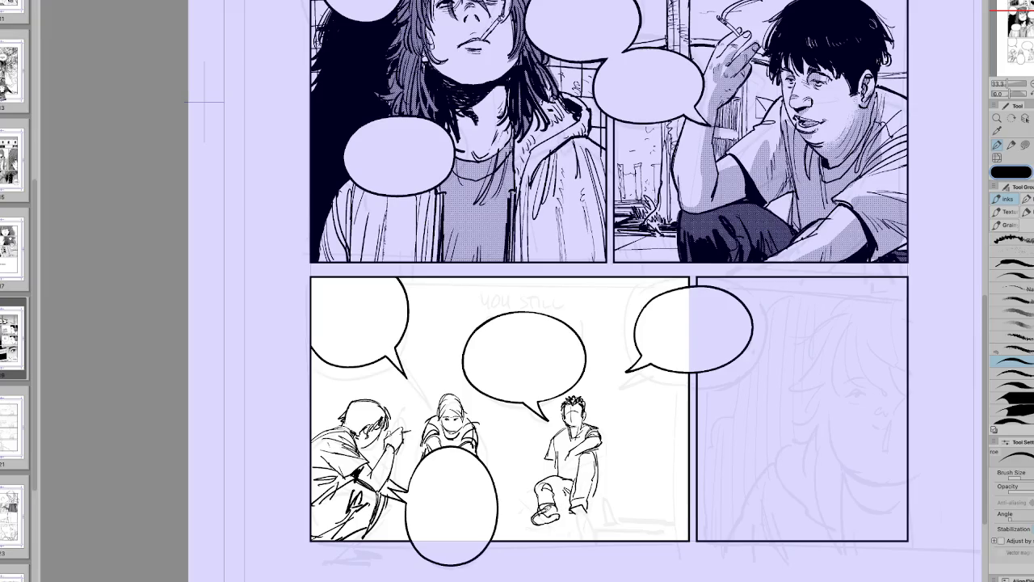
{"action": "key", "text": "h"}
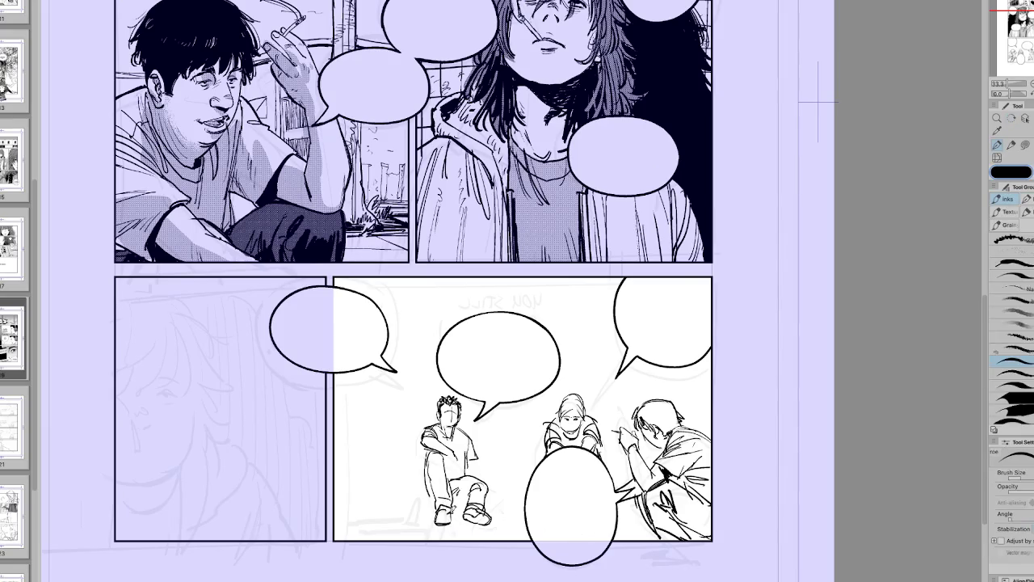
{"action": "key", "text": "h"}
Step: Lasso the seated figure's leg and begin transforming it
{"action": "key", "text": "m"}
{"action": "left_click_drag", "start_coordinate": [563, 486], "coordinate": [533, 549]}
{"action": "key", "text": "ctrl+t"}
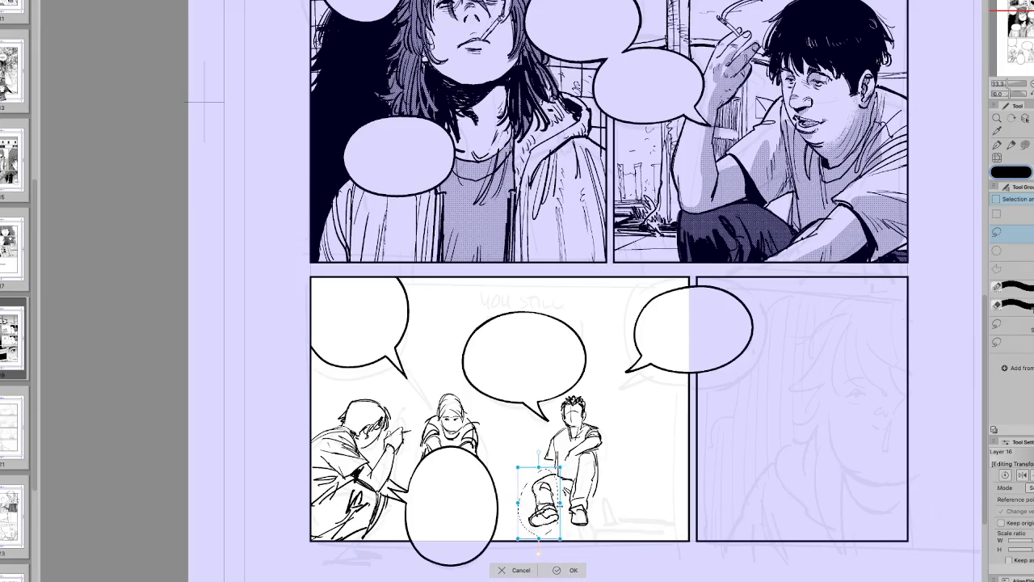
Step: Rotate the leg slightly clockwise and shift it right, then transform and confirm the shoe
{"action": "left_click_drag", "start_coordinate": [534, 550], "coordinate": [543, 555]}
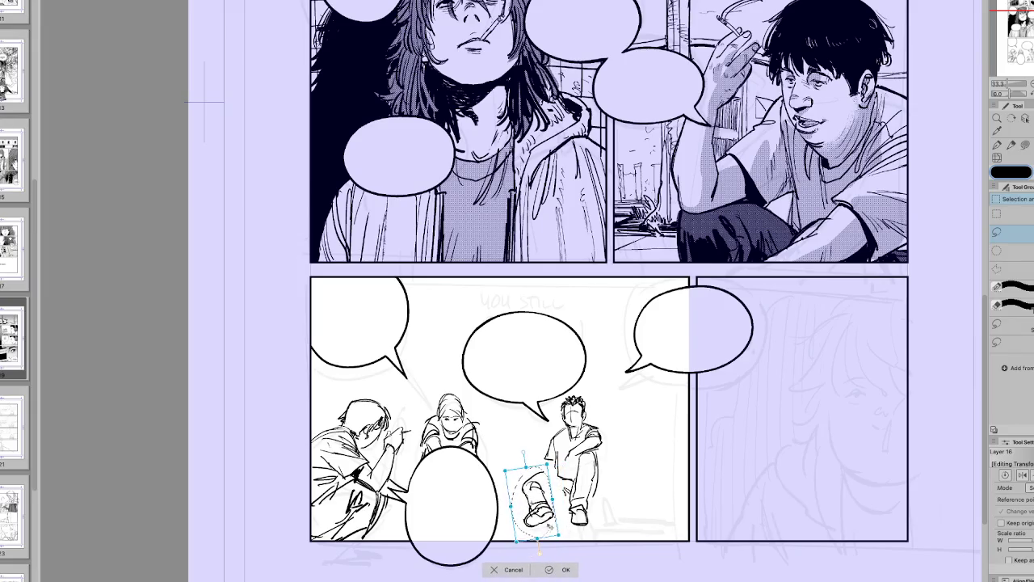
{"action": "key", "text": "h"}
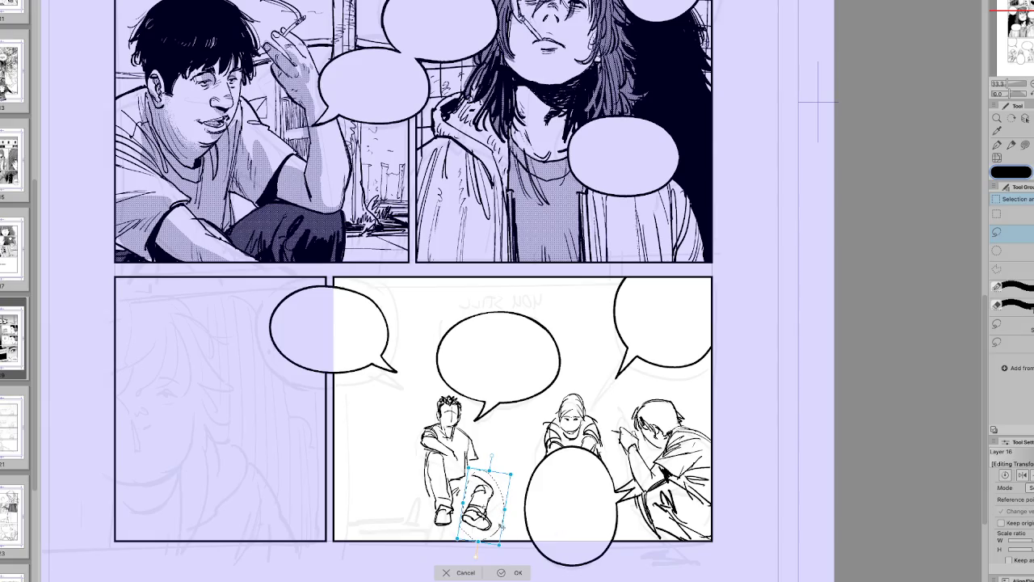
{"action": "left_click_drag", "start_coordinate": [475, 557], "coordinate": [479, 555]}
{"action": "left_click", "coordinate": [501, 573]}
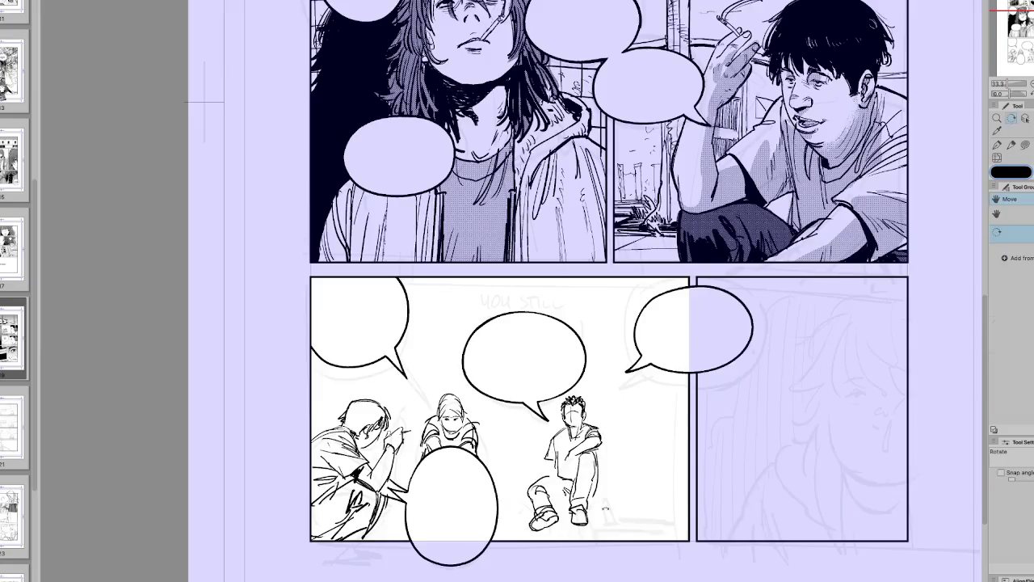
{"action": "left_click_drag", "start_coordinate": [582, 485], "coordinate": [578, 516]}
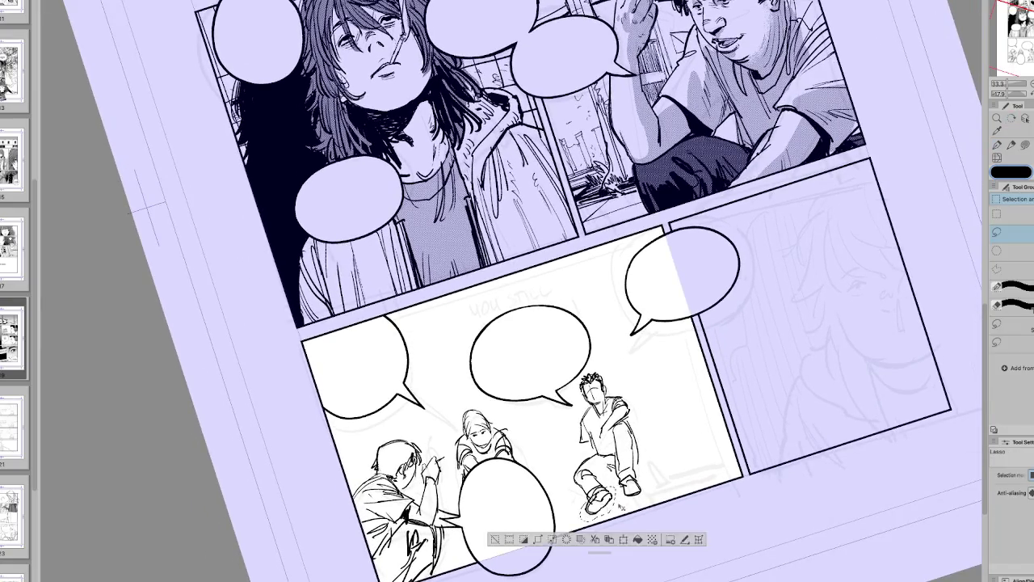
{"action": "key", "text": "ctrl+t"}
{"action": "left_click", "coordinate": [614, 553]}
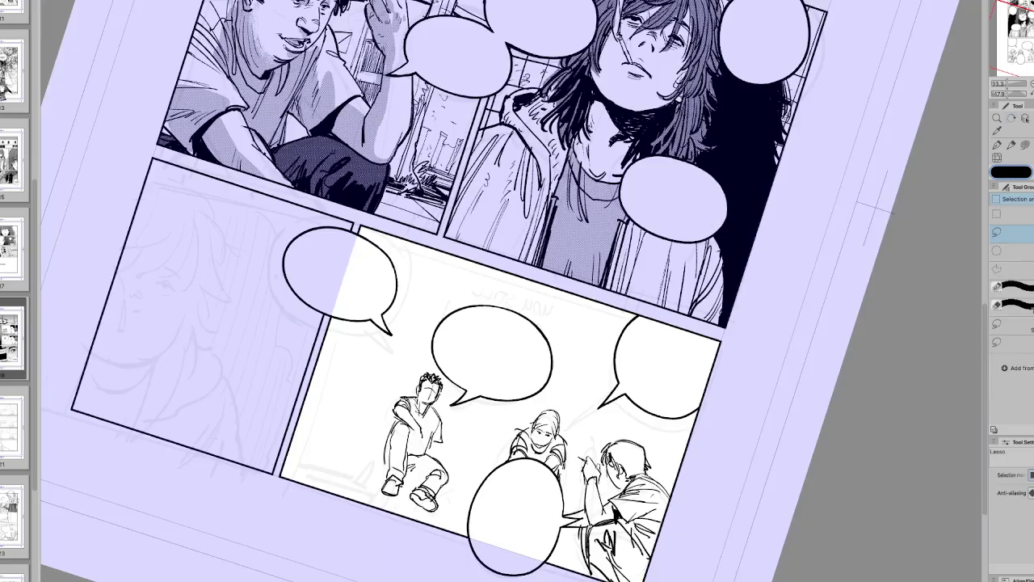
Step: Redraw the knee, lower leg and shoe, erasing stray strokes near the shoe
{"action": "left_click_drag", "start_coordinate": [520, 487], "coordinate": [540, 501]}
{"action": "key", "text": "h"}
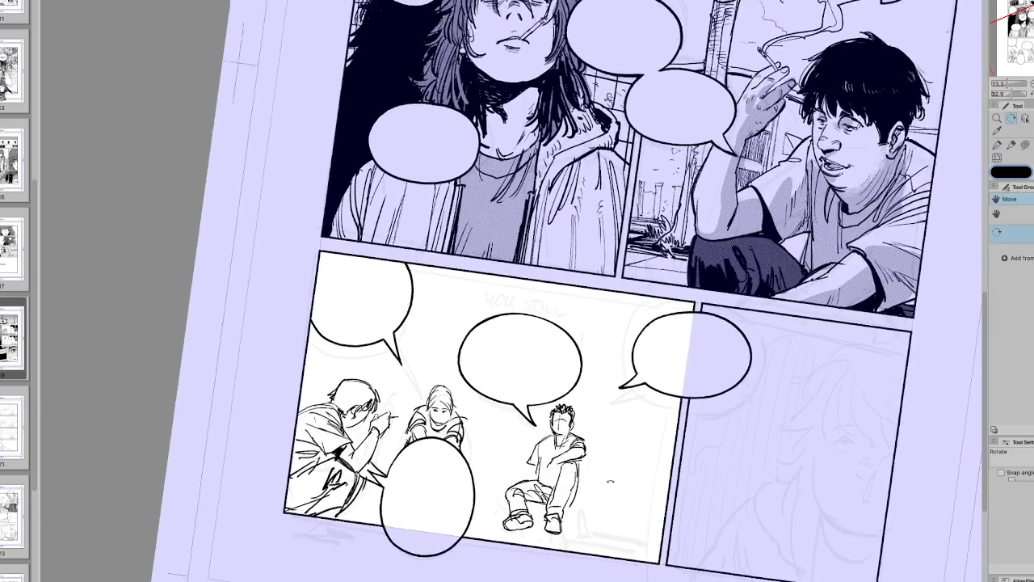
{"action": "key", "text": "e"}
{"action": "left_click_drag", "start_coordinate": [558, 505], "coordinate": [556, 524]}
{"action": "key", "text": "p"}
{"action": "mouse_move", "coordinate": [561, 482]}
{"action": "left_mouse_down"}
{"action": "mouse_move", "coordinate": [543, 512]}
{"action": "mouse_move", "coordinate": [569, 491]}
{"action": "mouse_move", "coordinate": [561, 511]}
{"action": "mouse_move", "coordinate": [565, 466]}
{"action": "left_mouse_up"}
{"action": "mouse_move", "coordinate": [546, 504]}
{"action": "left_mouse_down"}
{"action": "mouse_move", "coordinate": [561, 514]}
{"action": "mouse_move", "coordinate": [555, 523]}
{"action": "left_mouse_up"}
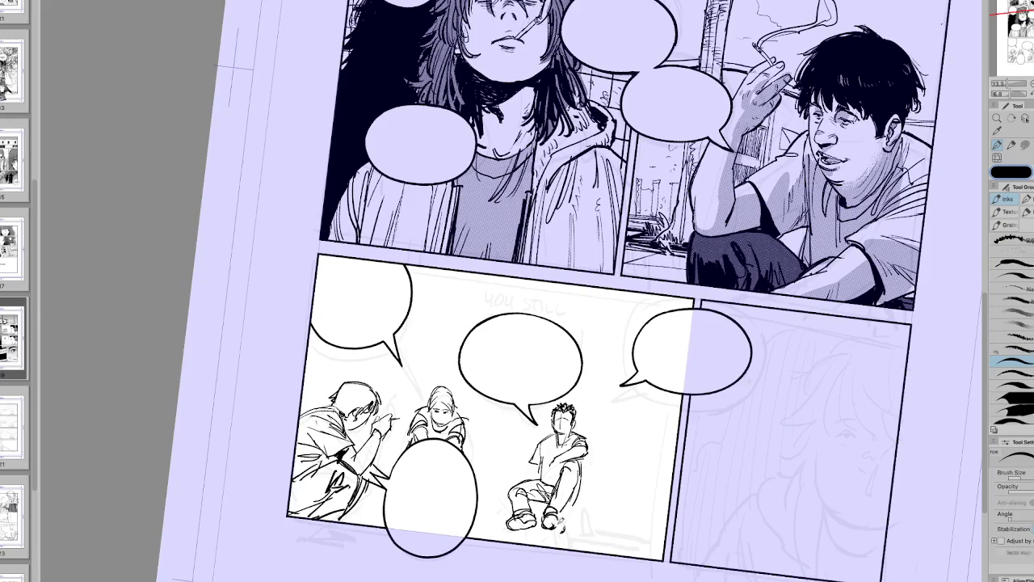
{"action": "left_click_drag", "start_coordinate": [578, 476], "coordinate": [569, 509]}
{"action": "key", "text": "h"}
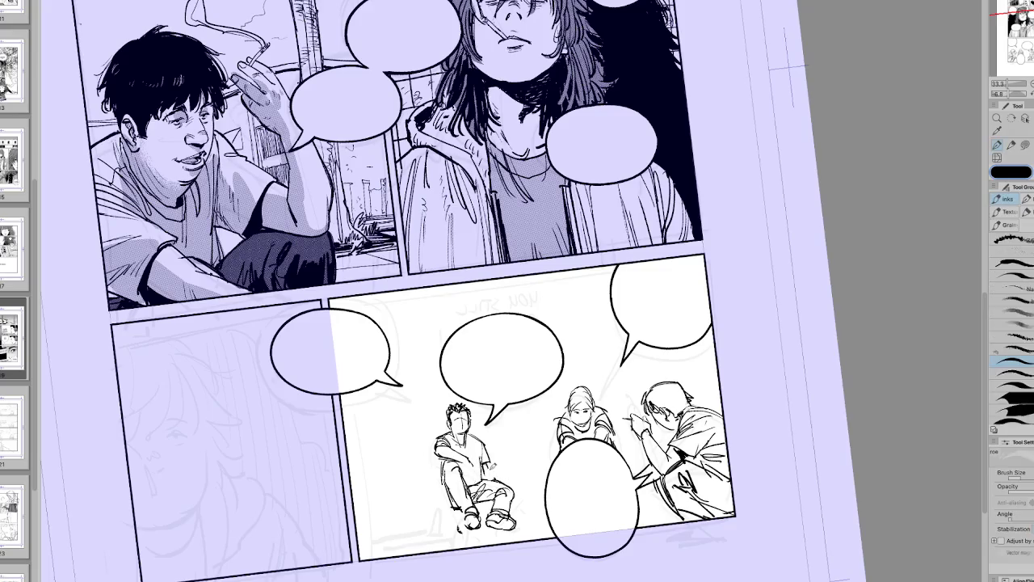
{"action": "key", "text": "h"}
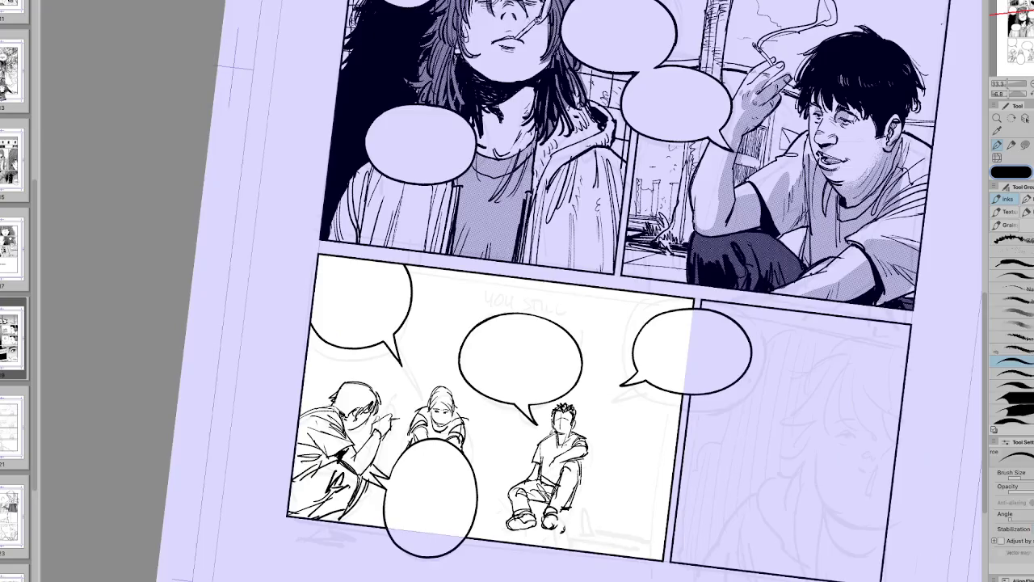
Step: Straighten the view rotation and lasso the seated figure
{"action": "key", "text": "minus"}
{"action": "key", "text": "ctrl+0"}
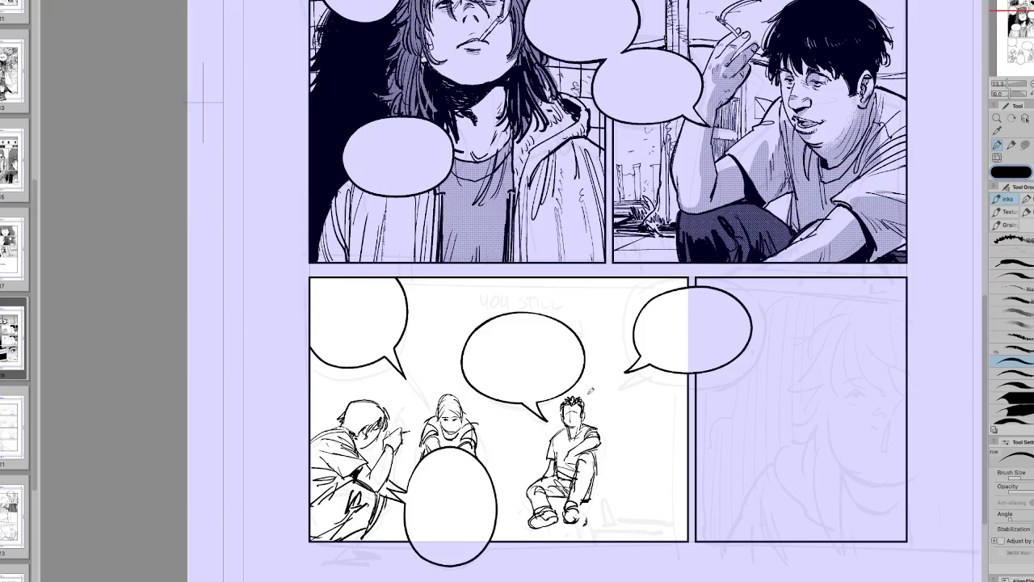
{"action": "key", "text": "m"}
{"action": "key", "text": "p"}
{"action": "key", "text": "h"}
{"action": "key", "text": "m"}
{"action": "left_click_drag", "start_coordinate": [458, 425], "coordinate": [441, 437]}
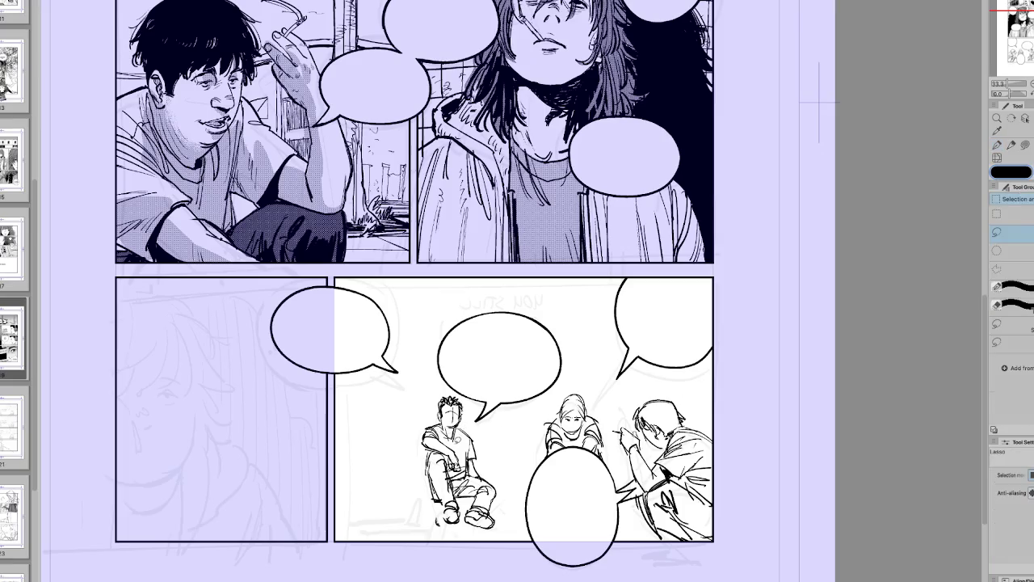
Step: Reselect the whole seated boy and commit a slight rotation with Ctrl+T
{"action": "key", "text": "h"}
{"action": "key", "text": "ctrl+t"}
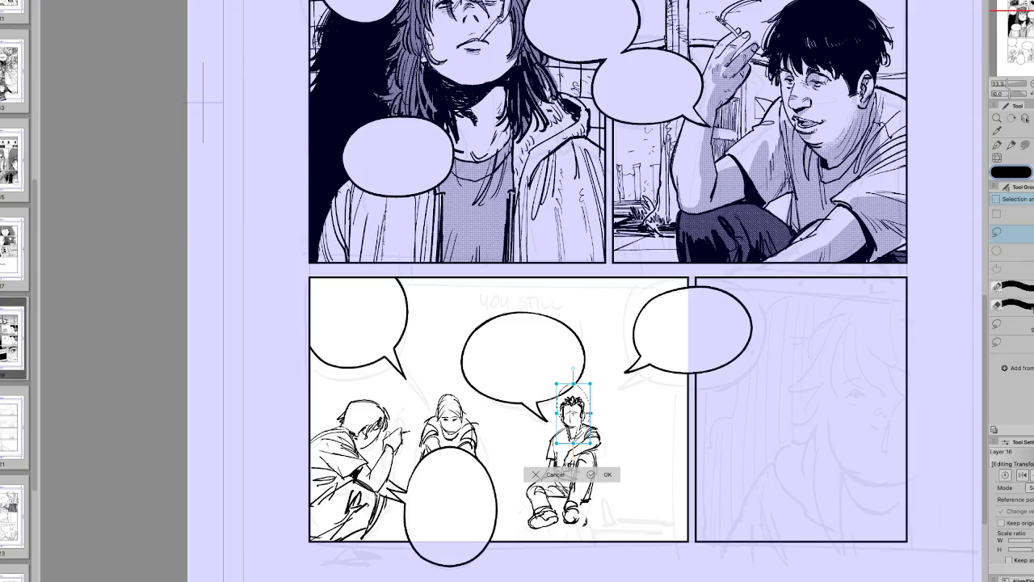
{"action": "left_click", "coordinate": [594, 473]}
{"action": "mouse_move", "coordinate": [626, 460]}
{"action": "left_mouse_down"}
{"action": "mouse_move", "coordinate": [630, 492]}
{"action": "mouse_move", "coordinate": [651, 509]}
{"action": "left_mouse_up"}
{"action": "key", "text": "ctrl+t"}
{"action": "key", "text": "Return"}
{"action": "scroll", "coordinate": [651, 509], "scroll_direction": "up", "scroll_amount": 5}
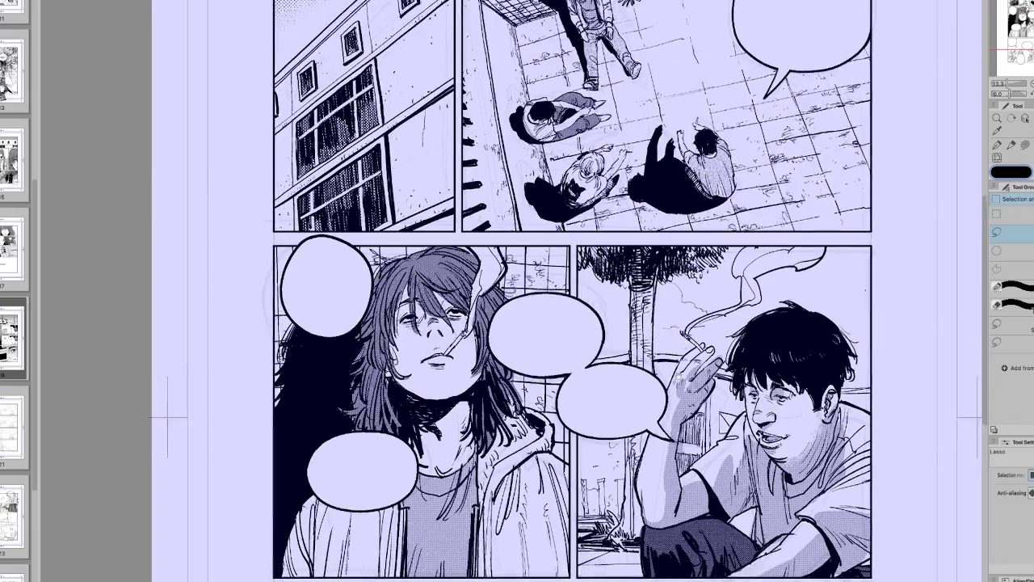
{"action": "scroll", "coordinate": [501, 566], "scroll_direction": "down", "scroll_amount": 2}
{"action": "key", "text": "p"}
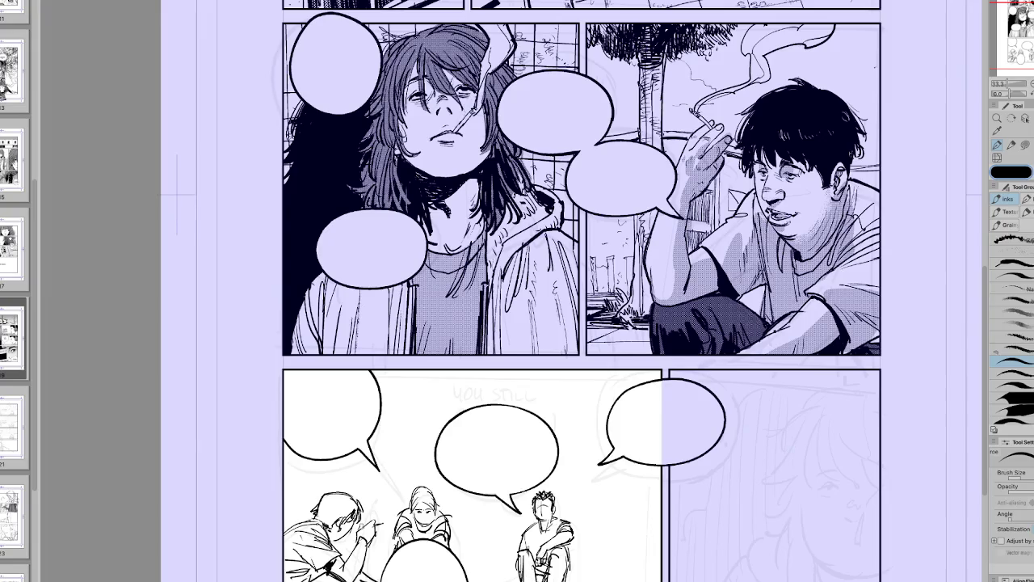
Step: Lasso the seated sketched boy and move him upward, committing the new position
{"action": "key", "text": "h"}
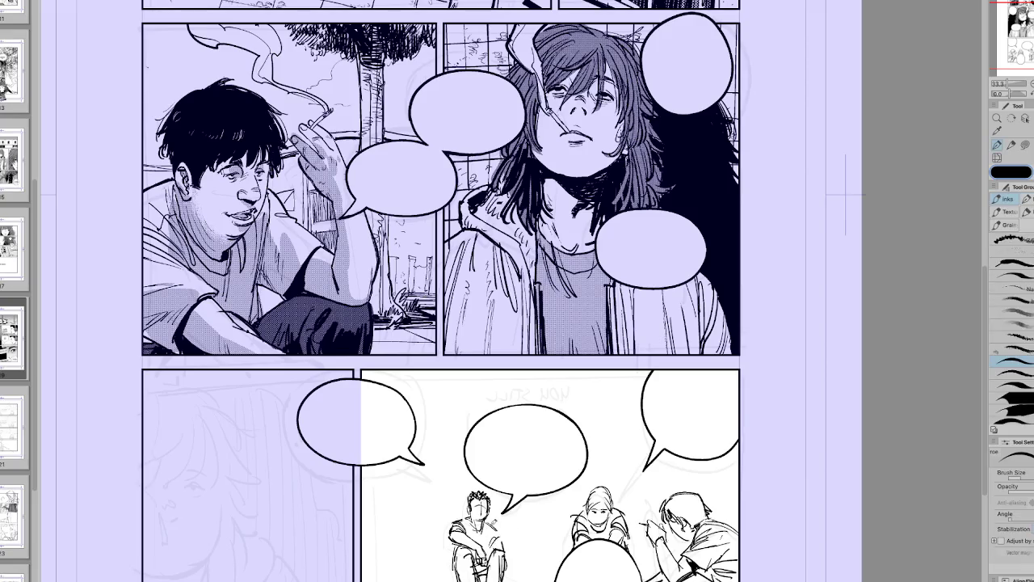
{"action": "key", "text": "h"}
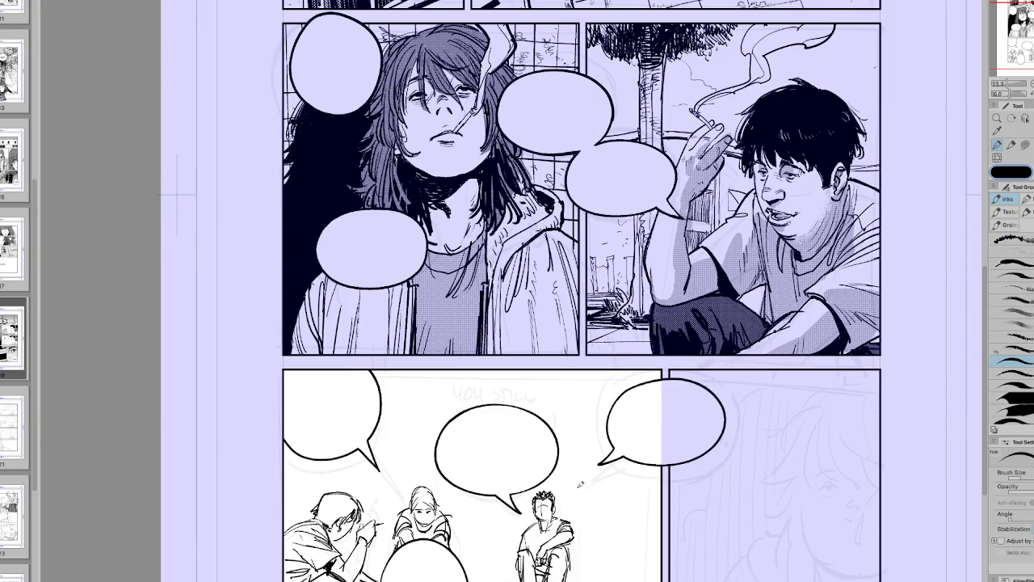
{"action": "key", "text": "h"}
{"action": "mouse_move", "coordinate": [517, 323]}
{"action": "left_mouse_down"}
{"action": "mouse_move", "coordinate": [614, 557]}
{"action": "mouse_move", "coordinate": [512, 575]}
{"action": "left_mouse_up"}
{"action": "key", "text": "ctrl+at"}
{"action": "key", "text": "m"}
{"action": "mouse_move", "coordinate": [601, 513]}
{"action": "left_mouse_down"}
{"action": "mouse_move", "coordinate": [598, 566]}
{"action": "mouse_move", "coordinate": [571, 579]}
{"action": "left_mouse_up"}
{"action": "key", "text": "ctrl+t"}
{"action": "key", "text": "Return"}
Step: Ink a horizontal line across the lower-left panel, then undo the misplaced stroke
{"action": "key", "text": "h"}
{"action": "left_click_drag", "start_coordinate": [566, 324], "coordinate": [501, 243]}
{"action": "key", "text": "p"}
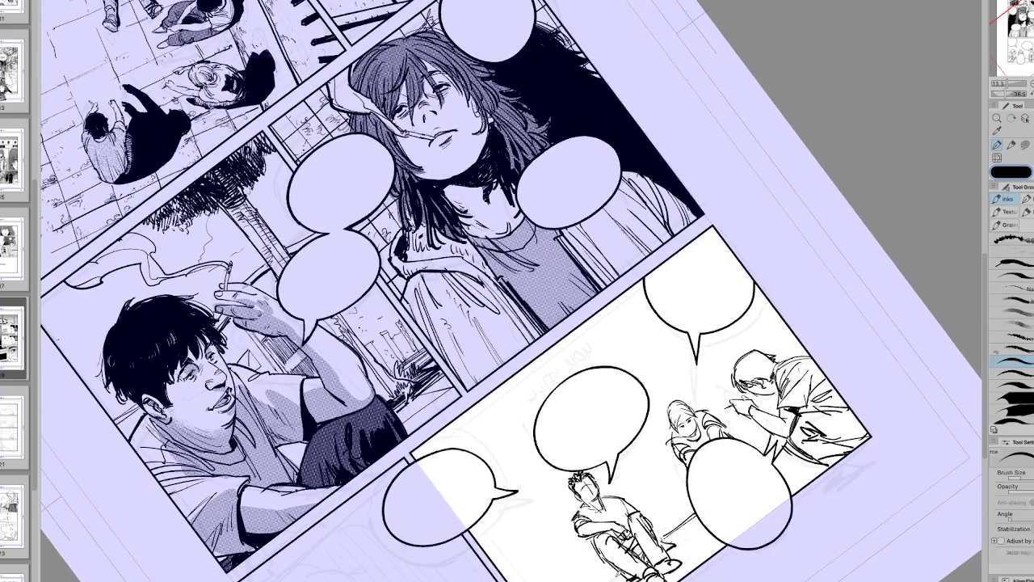
{"action": "key", "text": "ctrl+at"}
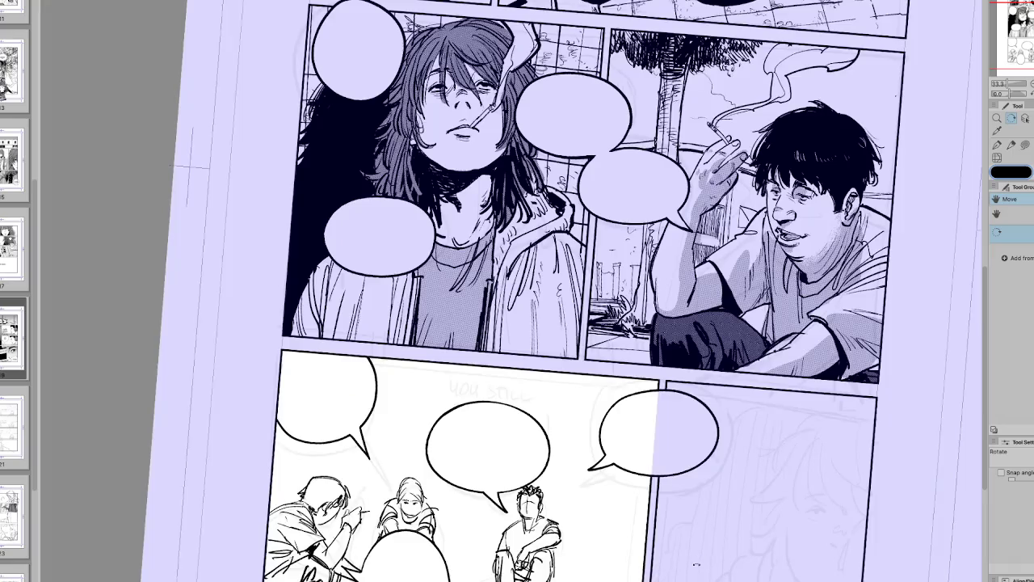
{"action": "left_click_drag", "start_coordinate": [177, 194], "coordinate": [517, 291]}
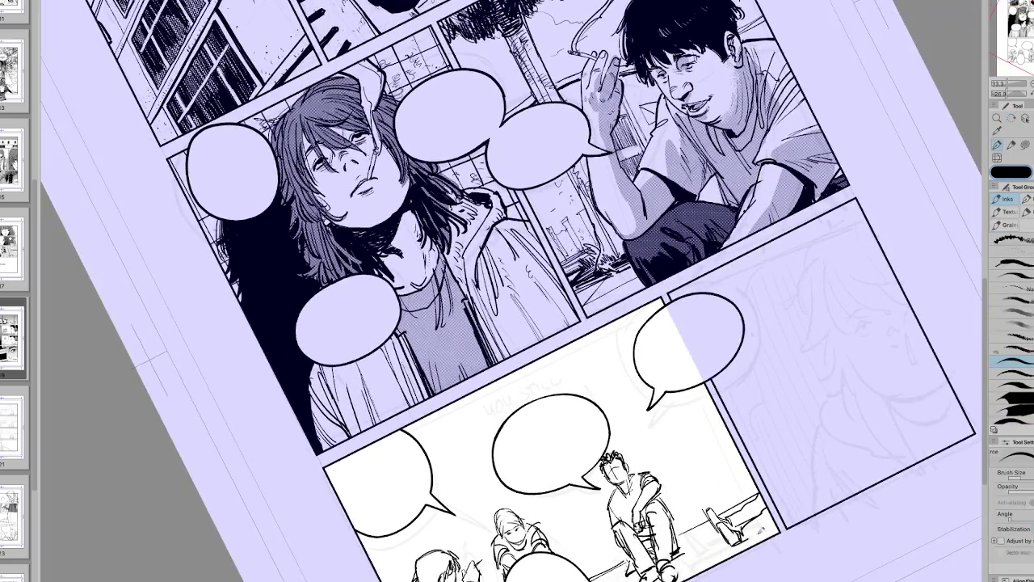
{"action": "key", "text": "ctrl+at"}
{"action": "left_click_drag", "start_coordinate": [304, 434], "coordinate": [622, 434]}
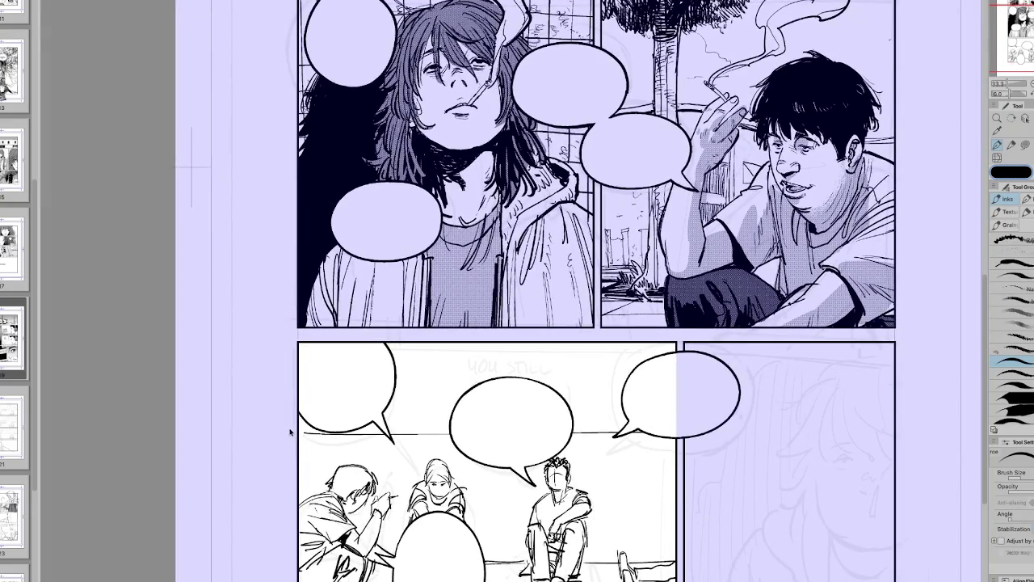
{"action": "key", "text": "ctrl+z"}
Step: Redraw the background line behind the bubbles, thin then thicker, and lasso the new line
{"action": "mouse_move", "coordinate": [301, 413]}
{"action": "left_mouse_down"}
{"action": "mouse_move", "coordinate": [646, 400]}
{"action": "mouse_move", "coordinate": [683, 484]}
{"action": "left_mouse_up"}
{"action": "left_click_drag", "start_coordinate": [197, 267], "coordinate": [244, 141]}
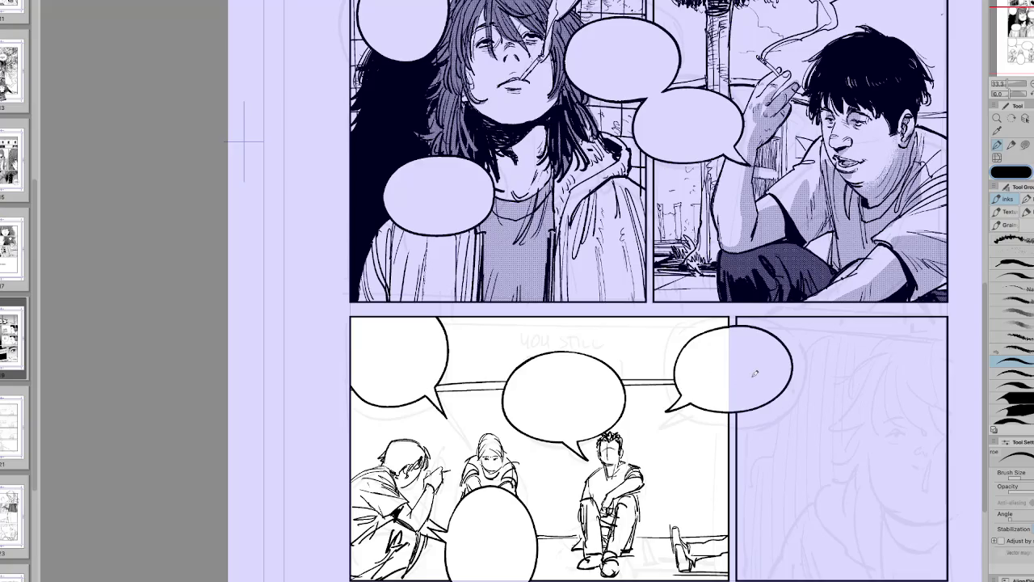
{"action": "left_click_drag", "start_coordinate": [426, 386], "coordinate": [720, 369]}
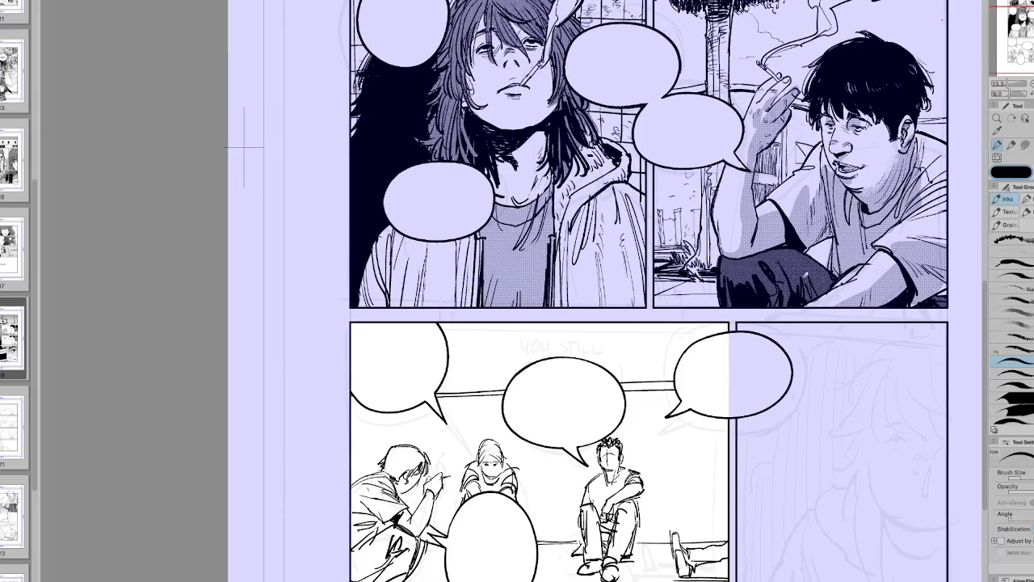
{"action": "key", "text": "m"}
{"action": "left_click_drag", "start_coordinate": [709, 414], "coordinate": [687, 420]}
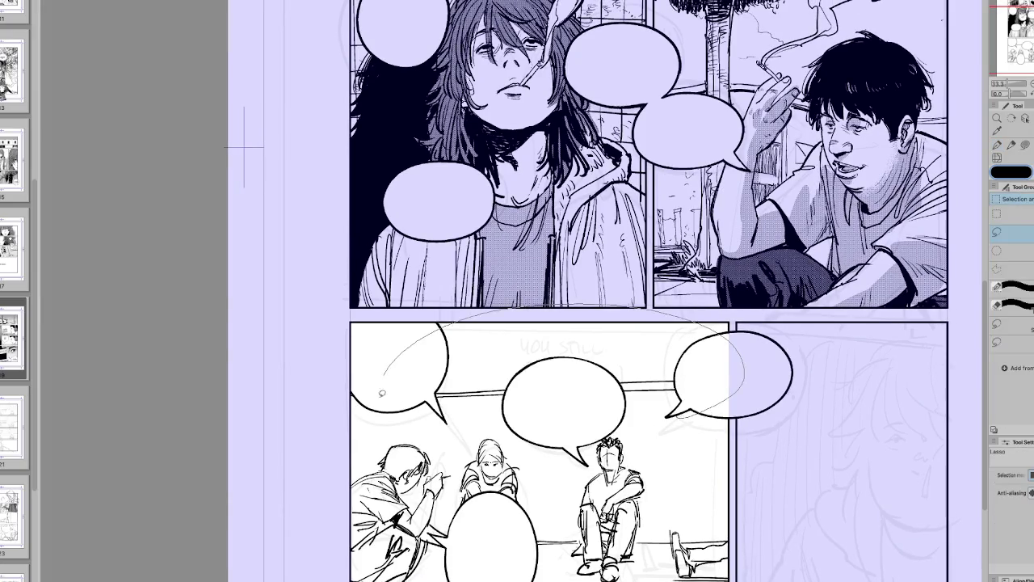
Step: Reposition the horizontal background line in the lower-left panel with two transforms
{"action": "key", "text": "ctrl+t"}
{"action": "left_click", "coordinate": [596, 453]}
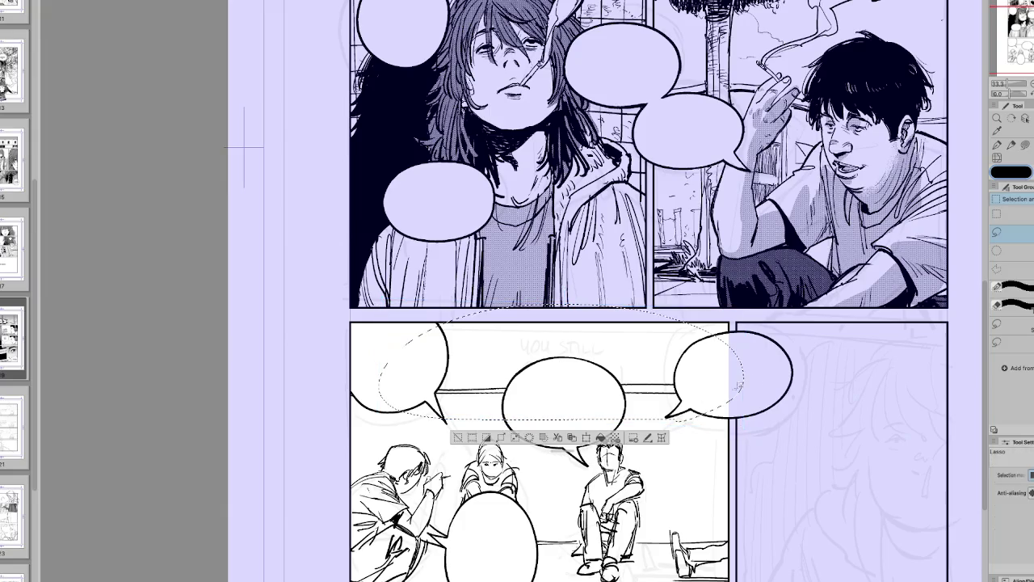
{"action": "left_click_drag", "start_coordinate": [687, 387], "coordinate": [748, 382]}
{"action": "key", "text": "ctrl+t"}
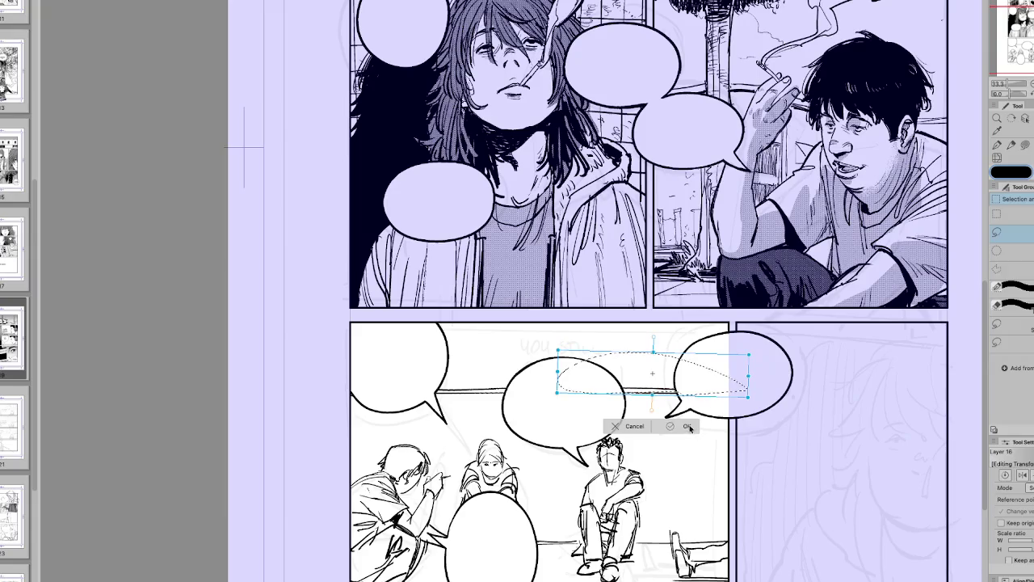
{"action": "left_click", "coordinate": [675, 422]}
Step: Ink short vertical background strokes along the top of the lower-left panel
{"action": "key", "text": "p"}
{"action": "mouse_move", "coordinate": [454, 383]}
{"action": "left_mouse_down"}
{"action": "mouse_move", "coordinate": [454, 323]}
{"action": "mouse_move", "coordinate": [464, 323]}
{"action": "left_mouse_up"}
{"action": "left_click_drag", "start_coordinate": [488, 380], "coordinate": [488, 324]}
{"action": "key", "text": "ctrl+z"}
{"action": "mouse_move", "coordinate": [484, 379]}
{"action": "left_mouse_down"}
{"action": "mouse_move", "coordinate": [484, 323]}
{"action": "mouse_move", "coordinate": [512, 323]}
{"action": "left_mouse_up"}
Step: Extend the row of vertical background lines and mirror the view to check them
{"action": "left_click_drag", "start_coordinate": [528, 367], "coordinate": [528, 323]}
{"action": "mouse_move", "coordinate": [557, 357]}
{"action": "left_mouse_down"}
{"action": "mouse_move", "coordinate": [556, 324]}
{"action": "mouse_move", "coordinate": [570, 323]}
{"action": "left_mouse_up"}
{"action": "key", "text": "h"}
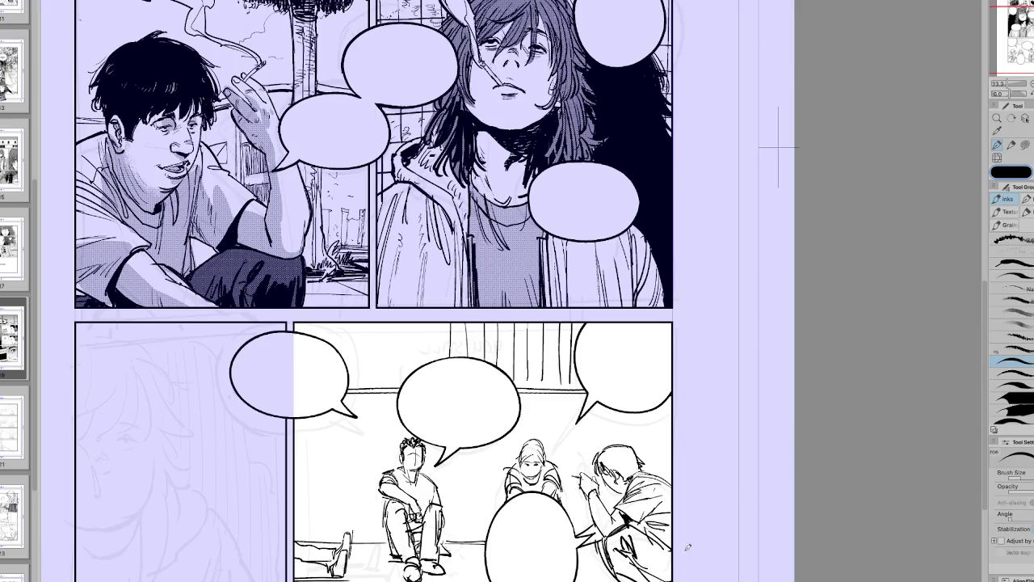
{"action": "key", "text": "h"}
Step: Erase and re-ink the stray lines near the seated figure's hand
{"action": "key", "text": "e"}
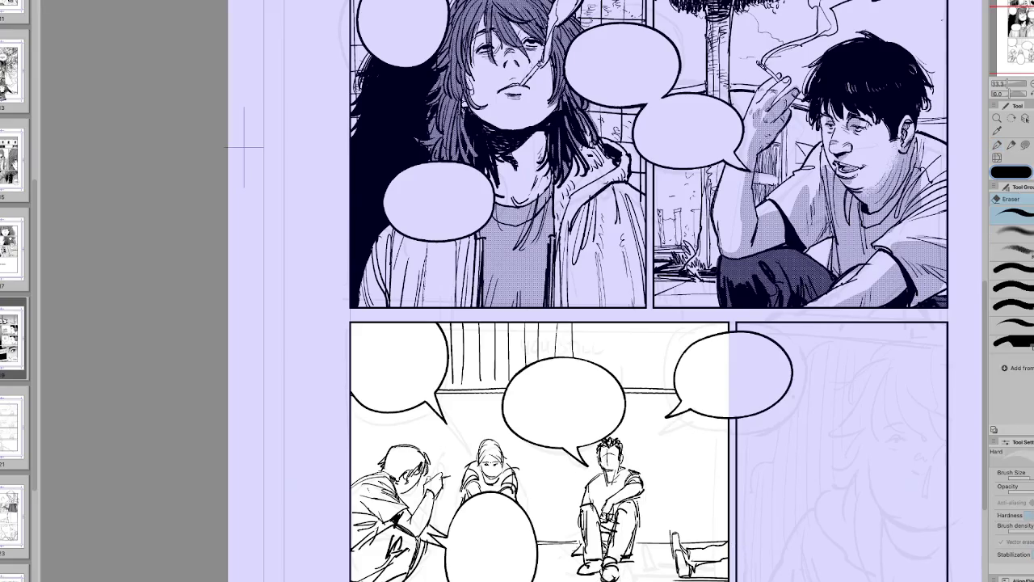
{"action": "mouse_move", "coordinate": [646, 472]}
{"action": "left_mouse_down"}
{"action": "mouse_move", "coordinate": [618, 465]}
{"action": "mouse_move", "coordinate": [646, 463]}
{"action": "left_mouse_up"}
{"action": "key", "text": "p"}
{"action": "left_click_drag", "start_coordinate": [614, 495], "coordinate": [642, 469]}
{"action": "key", "text": "h"}
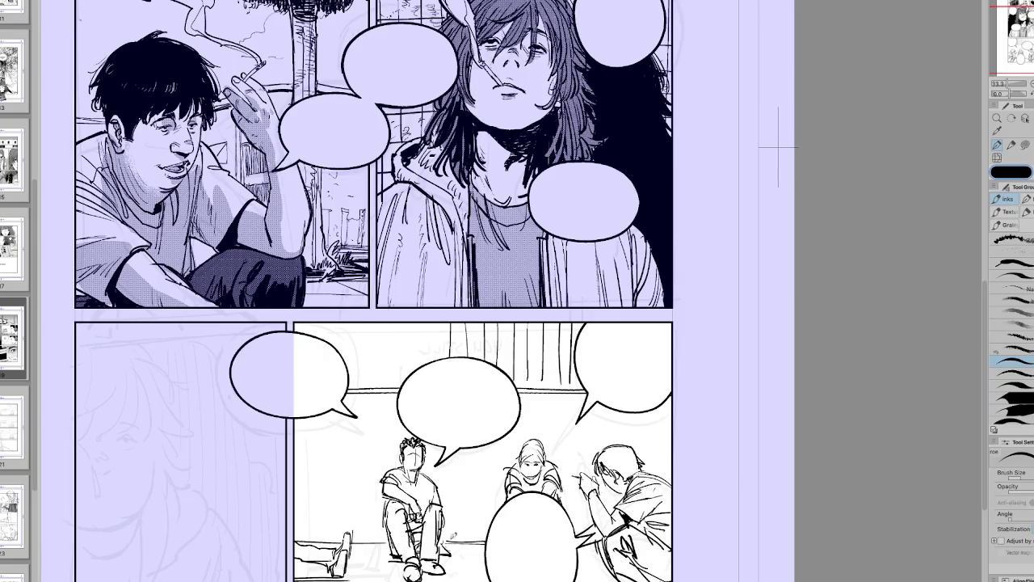
{"action": "key", "text": "h"}
{"action": "key", "text": "h"}
{"action": "key", "text": "h"}
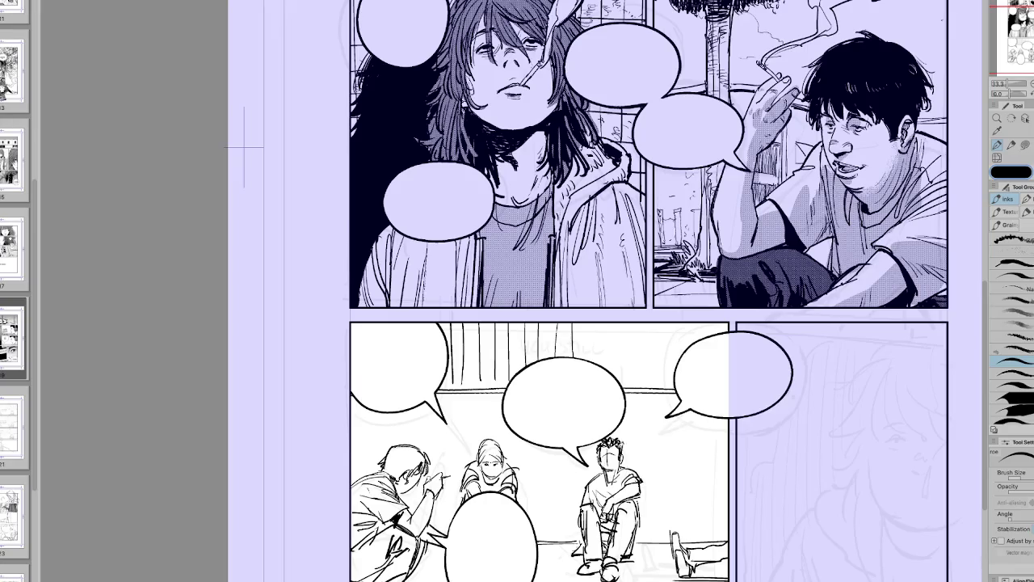
Step: Recentre the view on the lower panels and zoom out to 25%
{"action": "scroll", "coordinate": [743, 475], "scroll_direction": "right", "scroll_amount": 1}
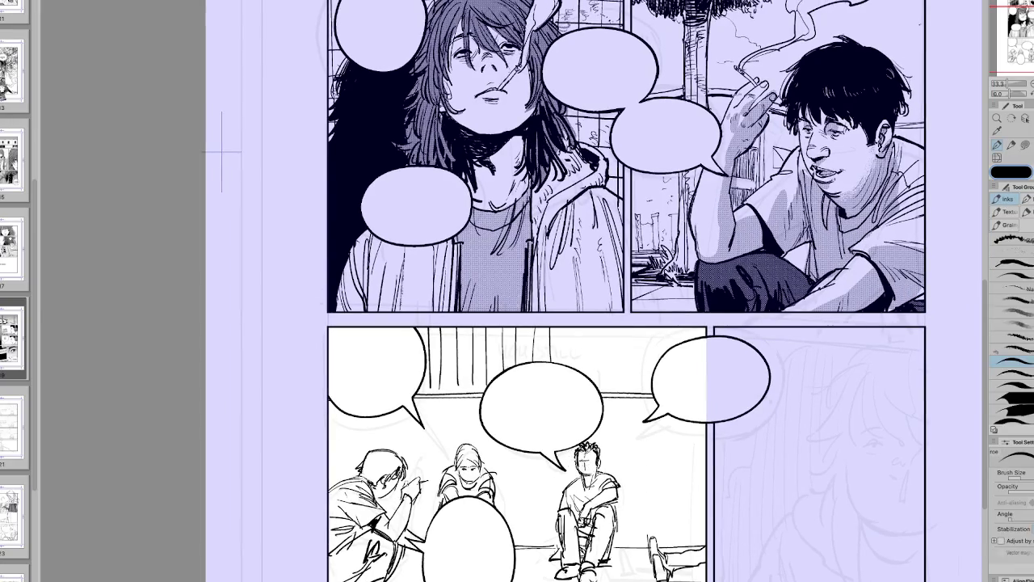
{"action": "left_click_drag", "start_coordinate": [725, 511], "coordinate": [637, 467]}
{"action": "key", "text": "ctrl+minus"}
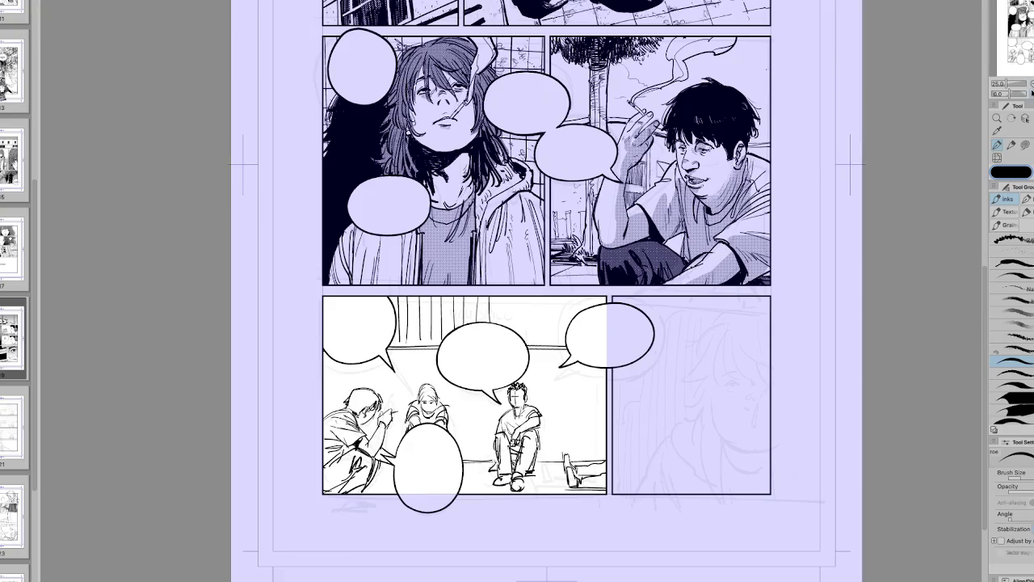
Step: Lasso-select the seated figures and background lines around the bottom panels
{"action": "left_click", "coordinate": [1031, 92]}
{"action": "left_click_drag", "start_coordinate": [412, 487], "coordinate": [465, 515]}
{"action": "key", "text": "m"}
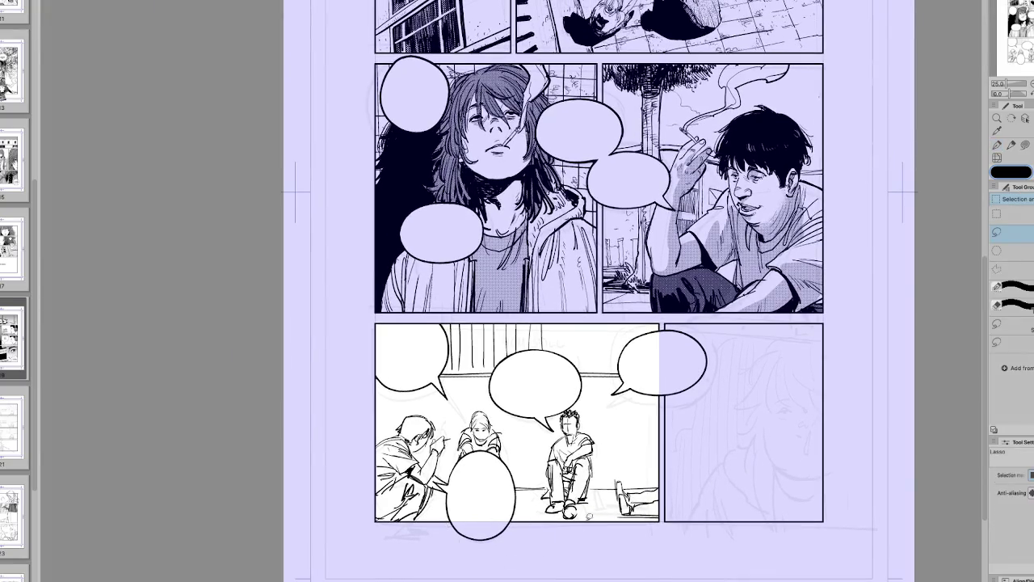
{"action": "mouse_move", "coordinate": [651, 563]}
{"action": "left_mouse_down"}
{"action": "mouse_move", "coordinate": [421, 402]}
{"action": "mouse_move", "coordinate": [457, 457]}
{"action": "left_mouse_up"}
Step: Scale the selected artwork up slightly with Ctrl+T, commit it, and deselect
{"action": "key", "text": "ctrl+t"}
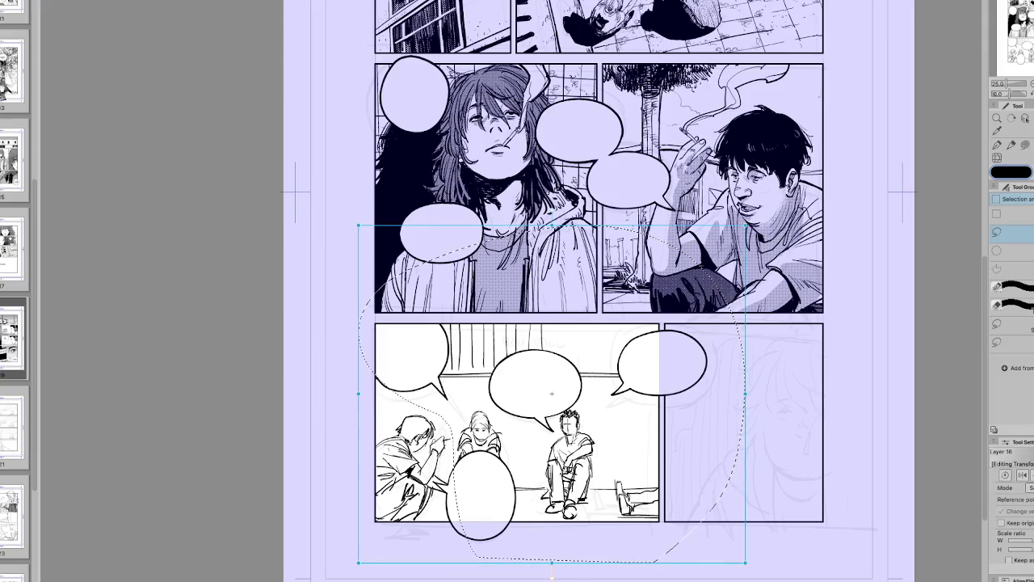
{"action": "left_click_drag", "start_coordinate": [552, 566], "coordinate": [558, 576]}
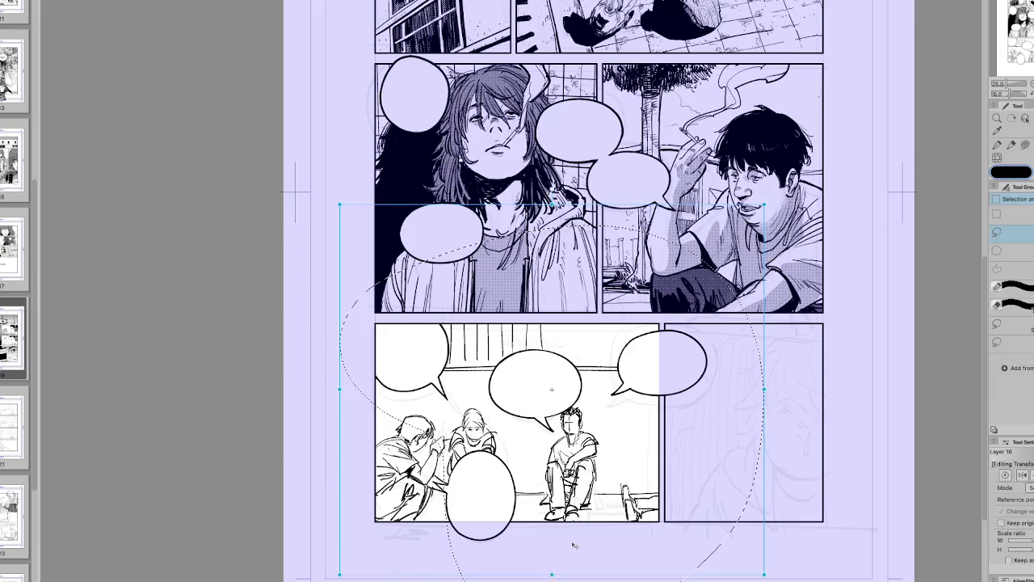
{"action": "key", "text": "h"}
{"action": "key", "text": "Return"}
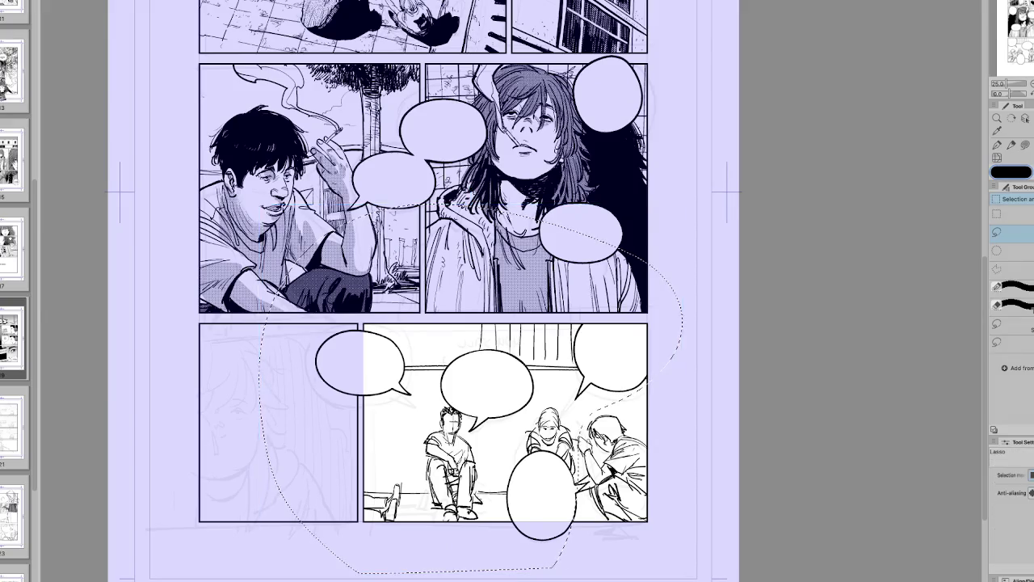
{"action": "key", "text": "h"}
{"action": "key", "text": "ctrl+d"}
{"action": "key", "text": "p"}
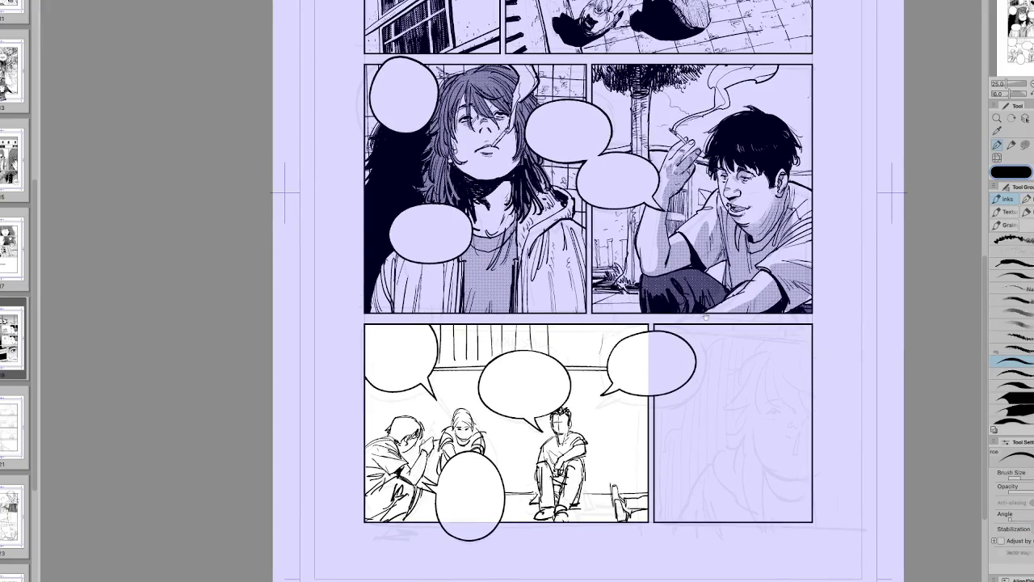
{"action": "scroll", "coordinate": [705, 316], "scroll_direction": "right", "scroll_amount": 3}
{"action": "scroll", "coordinate": [700, 322], "scroll_direction": "right", "scroll_amount": 1}
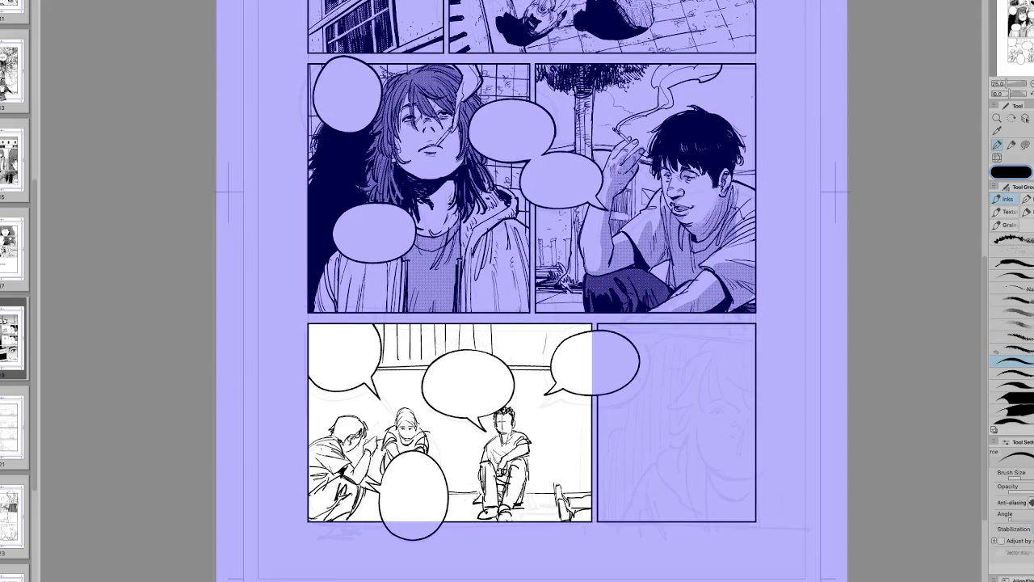
Step: Ink the face outline and ear in the bottom-right panel, undoing a stray stroke
{"action": "scroll", "coordinate": [749, 566], "scroll_direction": "right", "scroll_amount": 5}
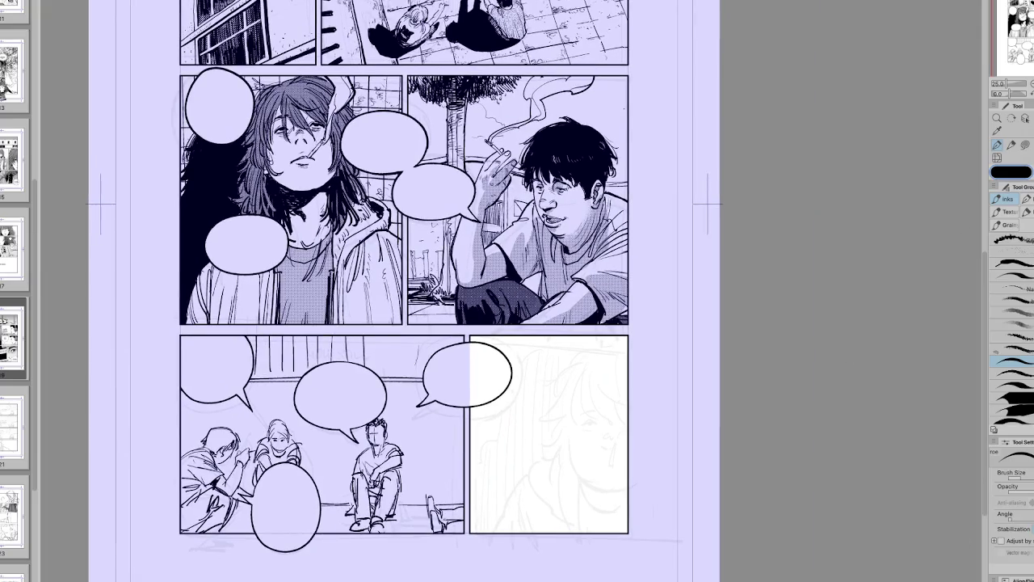
{"action": "scroll", "coordinate": [505, 337], "scroll_direction": "up", "scroll_amount": 1}
{"action": "mouse_move", "coordinate": [604, 417]}
{"action": "left_mouse_down"}
{"action": "mouse_move", "coordinate": [598, 495]}
{"action": "mouse_move", "coordinate": [598, 477]}
{"action": "mouse_move", "coordinate": [620, 514]}
{"action": "mouse_move", "coordinate": [653, 528]}
{"action": "mouse_move", "coordinate": [666, 518]}
{"action": "left_mouse_up"}
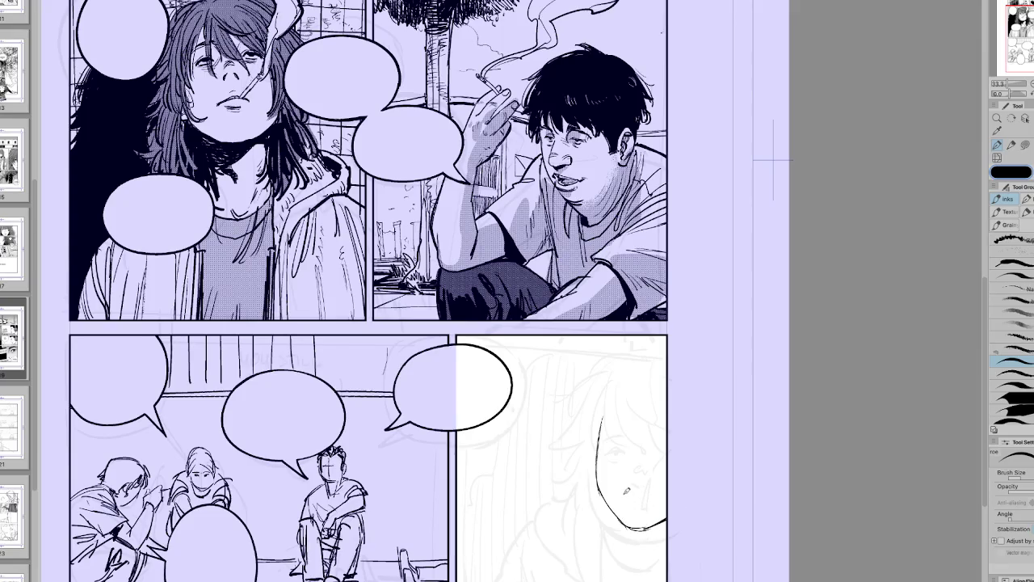
{"action": "left_click_drag", "start_coordinate": [601, 436], "coordinate": [591, 460]}
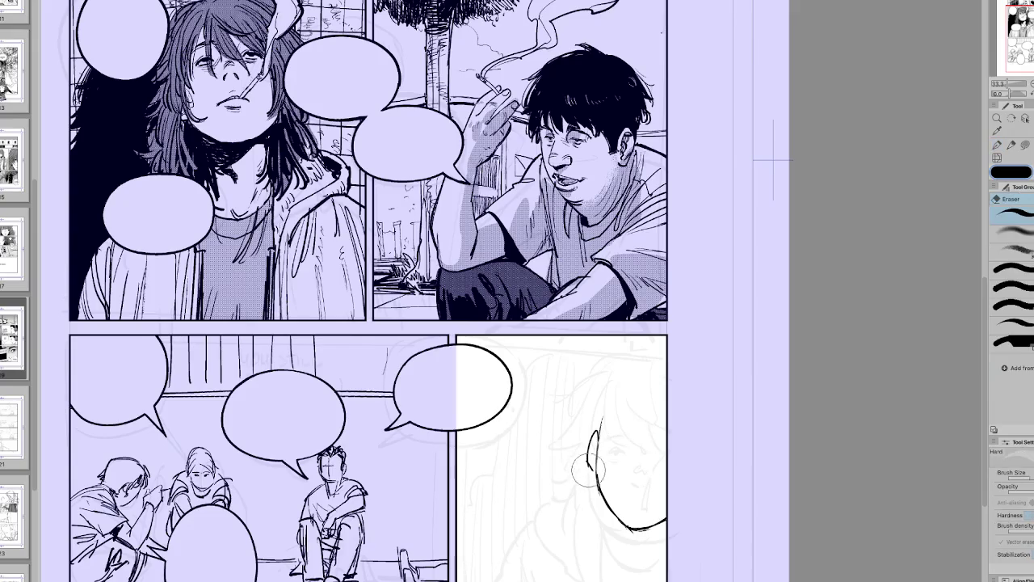
{"action": "mouse_move", "coordinate": [600, 420]}
{"action": "left_mouse_down"}
{"action": "mouse_move", "coordinate": [587, 441]}
{"action": "mouse_move", "coordinate": [602, 451]}
{"action": "mouse_move", "coordinate": [583, 457]}
{"action": "mouse_move", "coordinate": [645, 421]}
{"action": "left_mouse_up"}
{"action": "key", "text": "ctrl+z"}
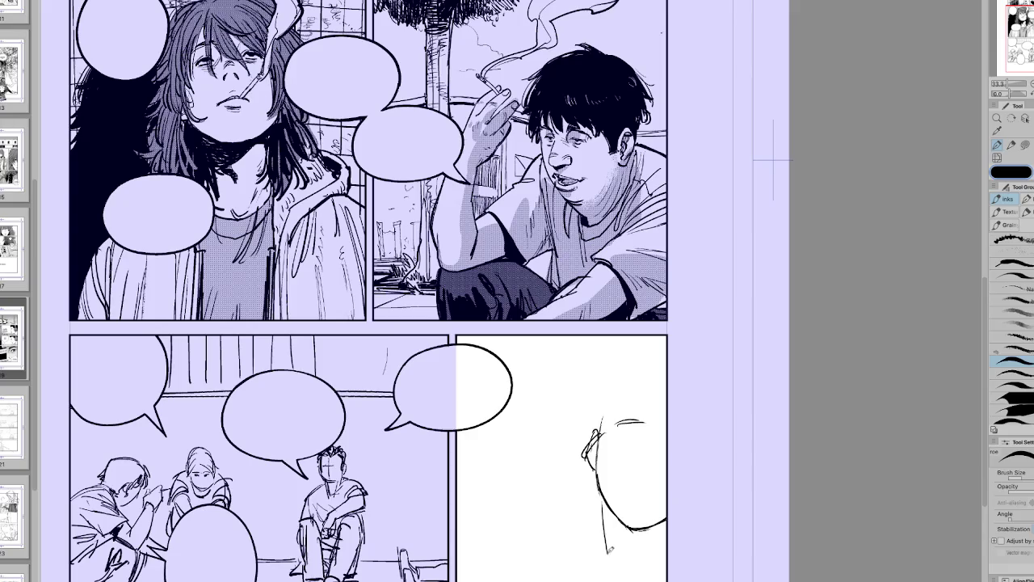
Step: Ink strokes below the face and the hoodie's shoulder contours
{"action": "mouse_move", "coordinate": [608, 505]}
{"action": "left_mouse_down"}
{"action": "mouse_move", "coordinate": [620, 556]}
{"action": "mouse_move", "coordinate": [607, 560]}
{"action": "mouse_move", "coordinate": [619, 568]}
{"action": "mouse_move", "coordinate": [667, 556]}
{"action": "left_mouse_up"}
{"action": "left_click_drag", "start_coordinate": [598, 483], "coordinate": [544, 509]}
{"action": "mouse_move", "coordinate": [575, 486]}
{"action": "left_mouse_down"}
{"action": "mouse_move", "coordinate": [539, 505]}
{"action": "mouse_move", "coordinate": [534, 543]}
{"action": "mouse_move", "coordinate": [569, 580]}
{"action": "left_mouse_up"}
{"action": "left_click_drag", "start_coordinate": [548, 509], "coordinate": [566, 570]}
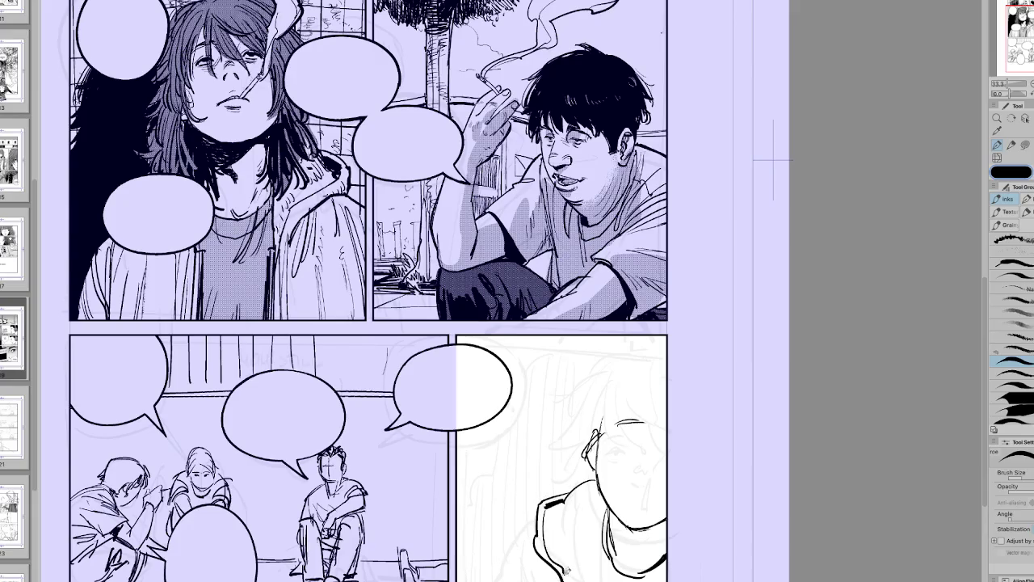
{"action": "left_click_drag", "start_coordinate": [535, 514], "coordinate": [502, 581]}
{"action": "left_click_drag", "start_coordinate": [530, 527], "coordinate": [514, 581]}
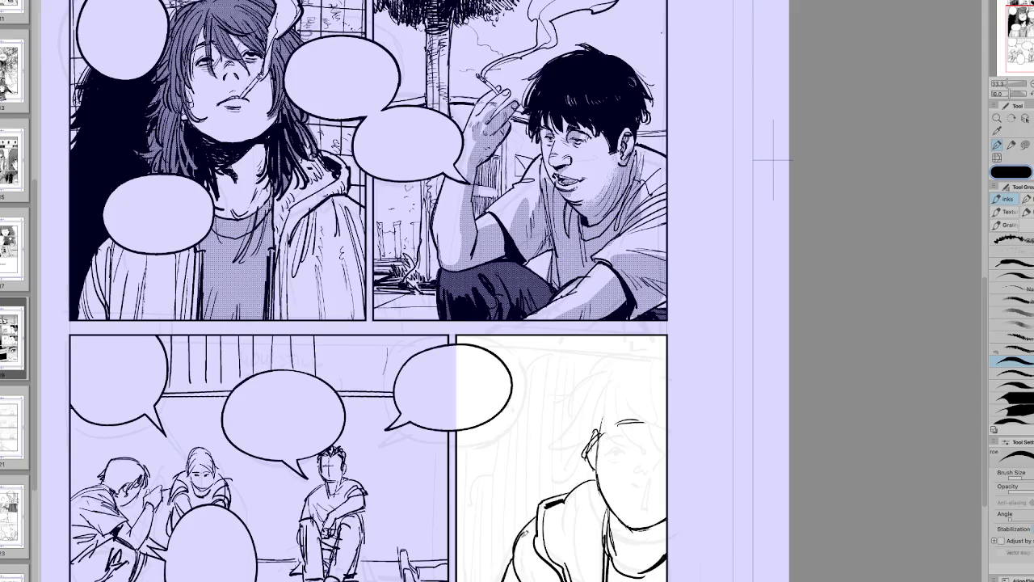
Step: Add a short mouth line on a tilted view, then straighten the canvas upright
{"action": "key", "text": "h"}
{"action": "key", "text": "h"}
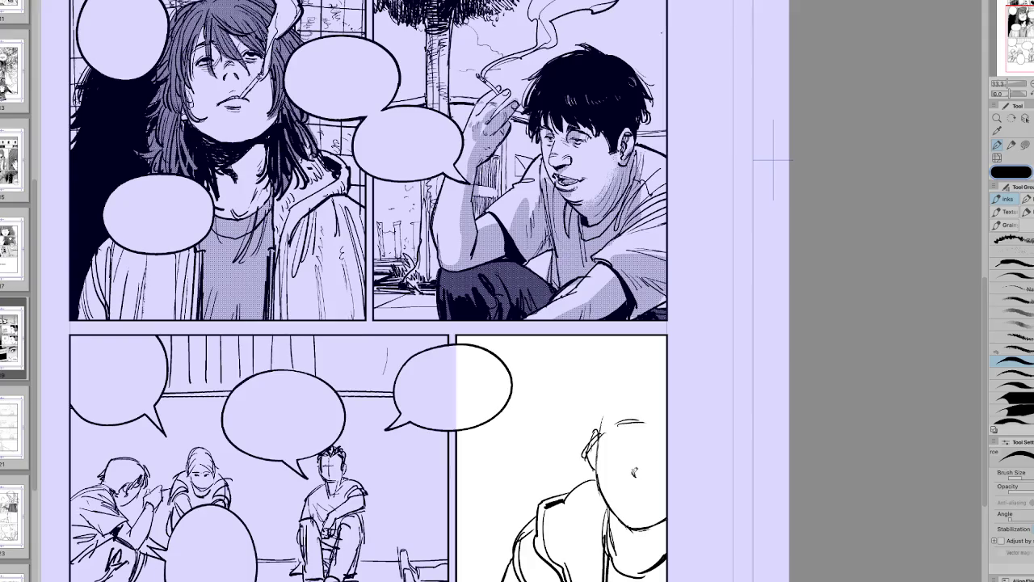
{"action": "left_click_drag", "start_coordinate": [647, 404], "coordinate": [566, 485]}
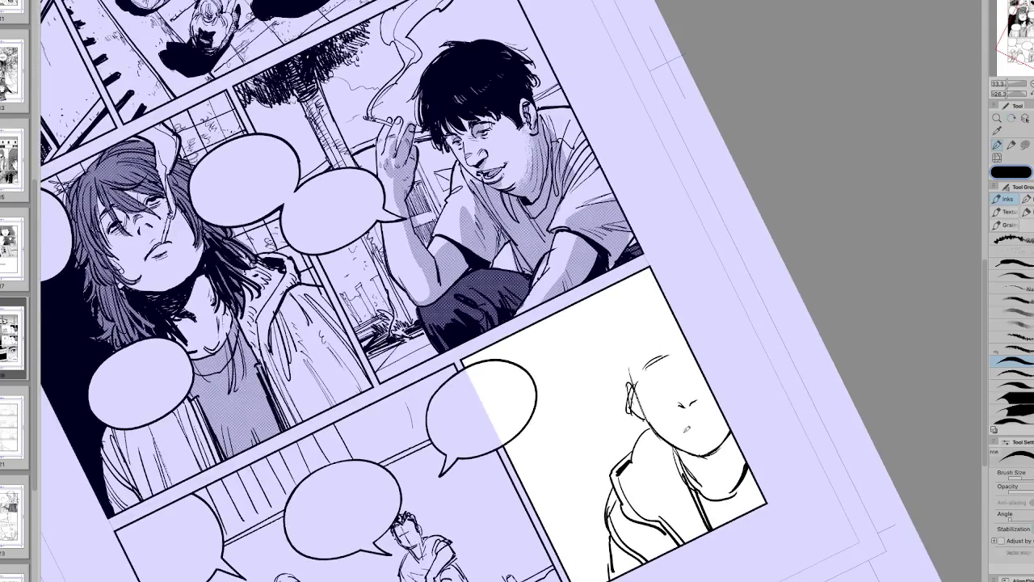
{"action": "left_click_drag", "start_coordinate": [685, 422], "coordinate": [714, 417]}
{"action": "key", "text": "at"}
{"action": "mouse_move", "coordinate": [627, 490]}
{"action": "left_mouse_down"}
{"action": "mouse_move", "coordinate": [470, 546]}
{"action": "mouse_move", "coordinate": [459, 523]}
{"action": "mouse_move", "coordinate": [464, 546]}
{"action": "left_mouse_up"}
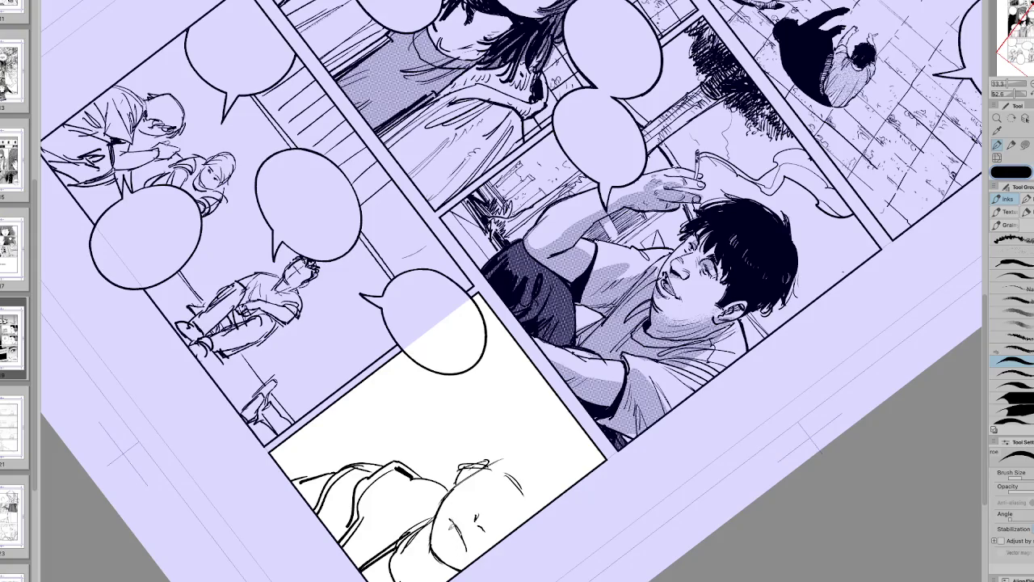
{"action": "key", "text": "at"}
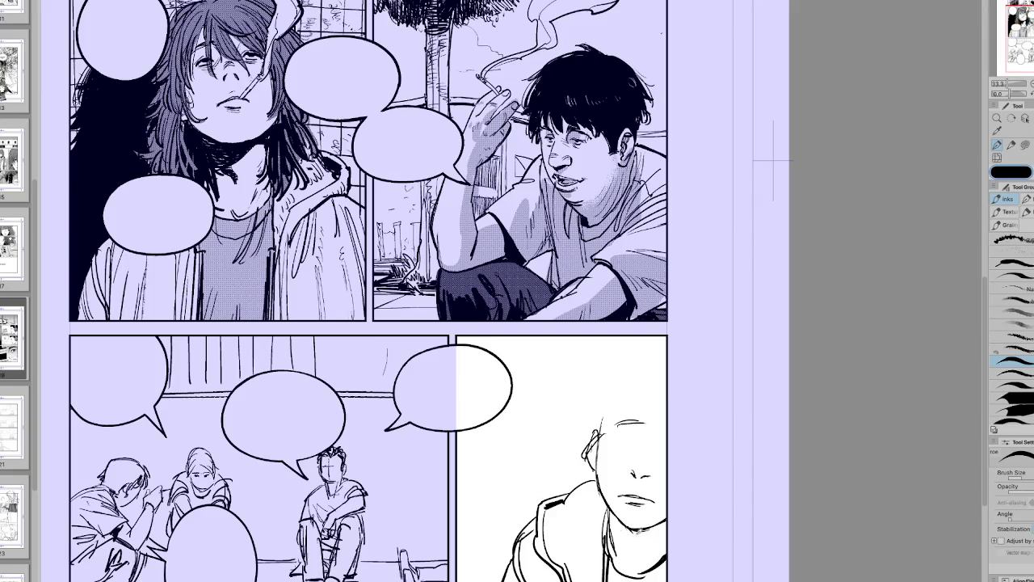
Step: Lasso the face features and reposition them with a transform
{"action": "key", "text": "m"}
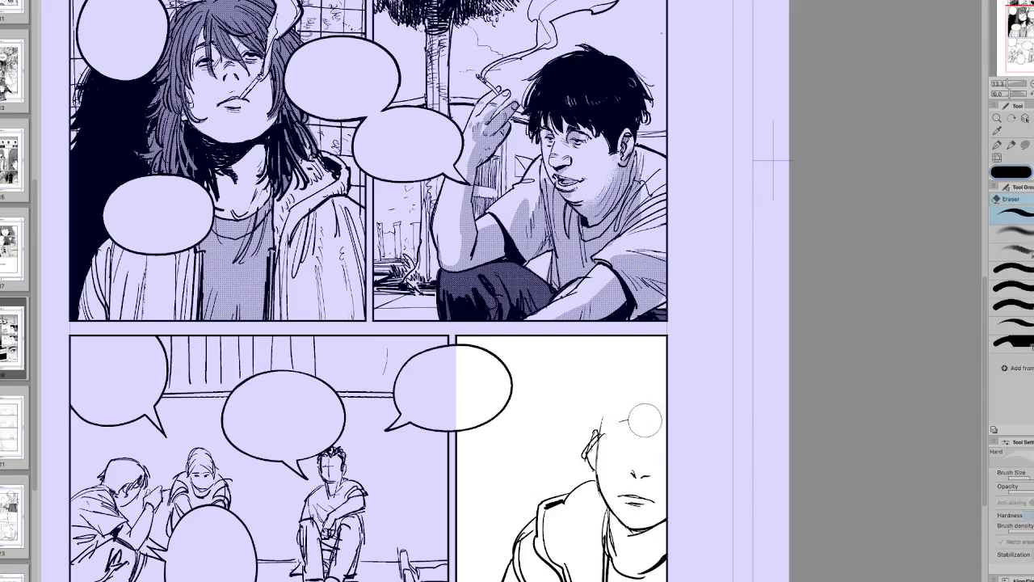
{"action": "left_click_drag", "start_coordinate": [671, 490], "coordinate": [669, 494]}
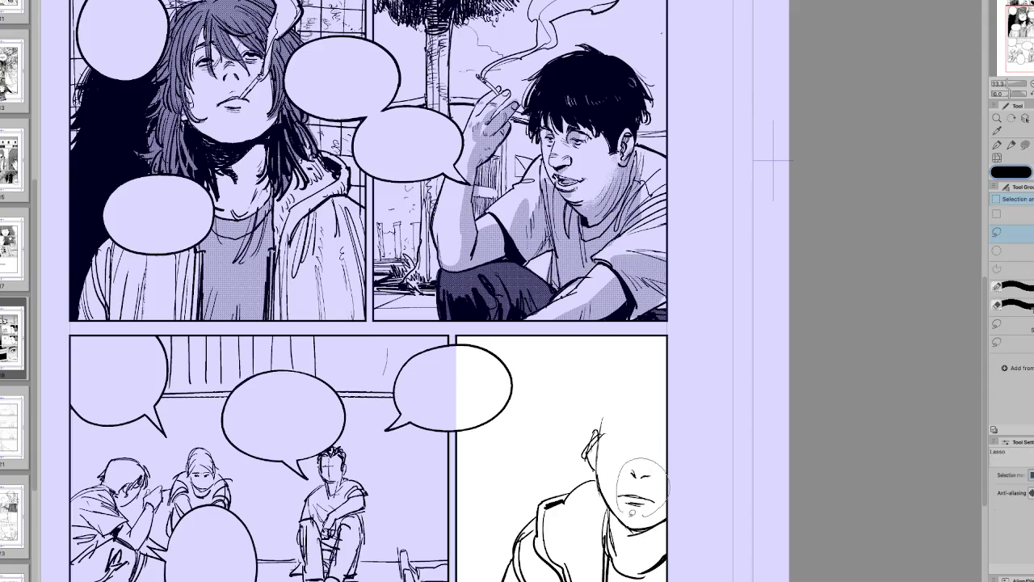
{"action": "key", "text": "ctrl+t"}
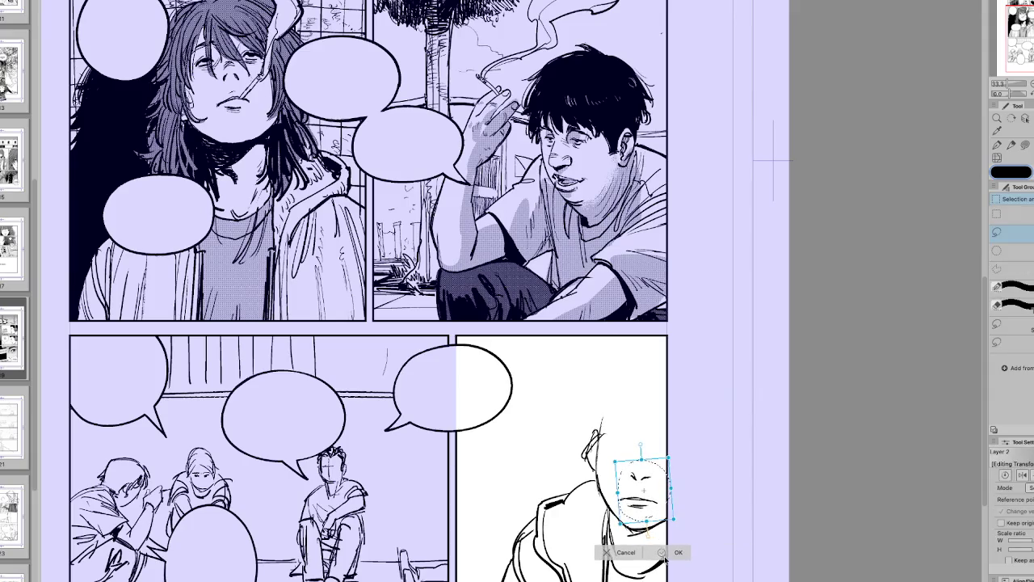
{"action": "left_click", "coordinate": [667, 552]}
{"action": "left_click_drag", "start_coordinate": [650, 463], "coordinate": [653, 485]}
{"action": "key", "text": "ctrl+d"}
Step: Ink the bald head outline and an eyebrow line, undoing the eyebrow to redraw it
{"action": "key", "text": "p"}
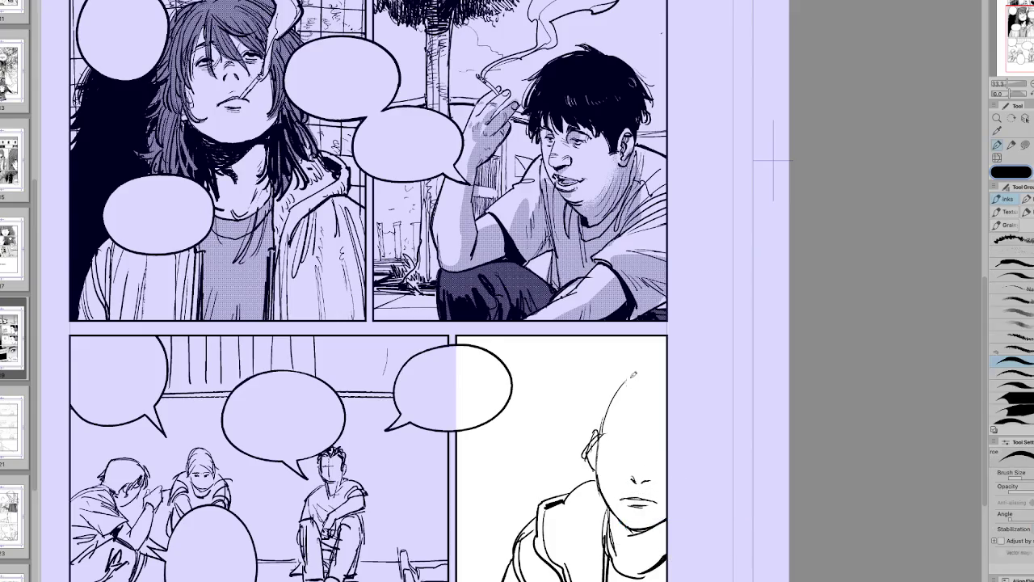
{"action": "left_click_drag", "start_coordinate": [605, 437], "coordinate": [619, 378]}
{"action": "left_click_drag", "start_coordinate": [605, 419], "coordinate": [667, 367]}
{"action": "mouse_move", "coordinate": [609, 431]}
{"action": "left_mouse_down"}
{"action": "mouse_move", "coordinate": [639, 433]}
{"action": "mouse_move", "coordinate": [620, 442]}
{"action": "mouse_move", "coordinate": [632, 445]}
{"action": "left_mouse_up"}
{"action": "key", "text": "ctrl+z"}
{"action": "key", "text": "ctrl+z"}
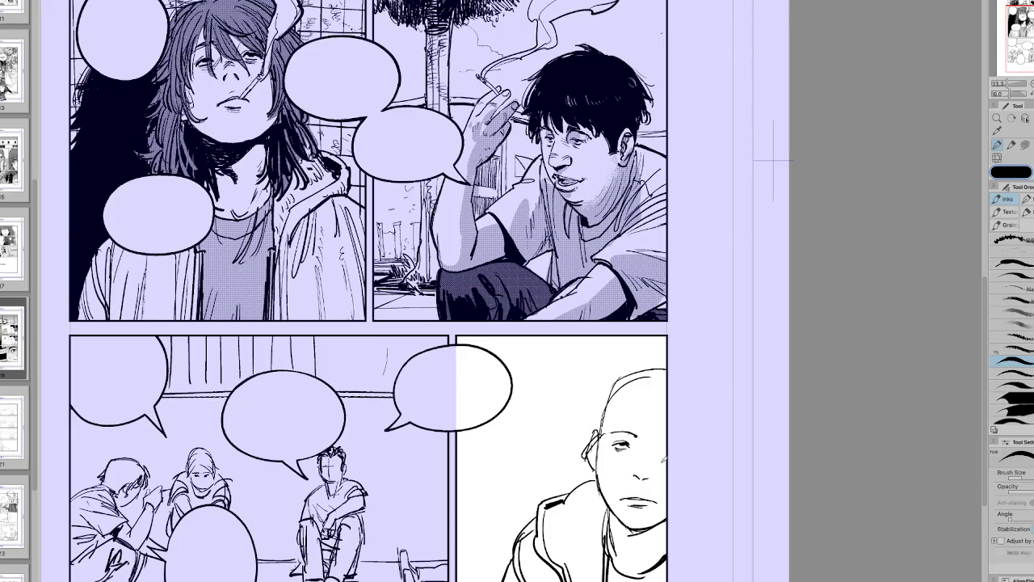
{"action": "scroll", "coordinate": [972, 65], "scroll_direction": "up", "scroll_amount": 1}
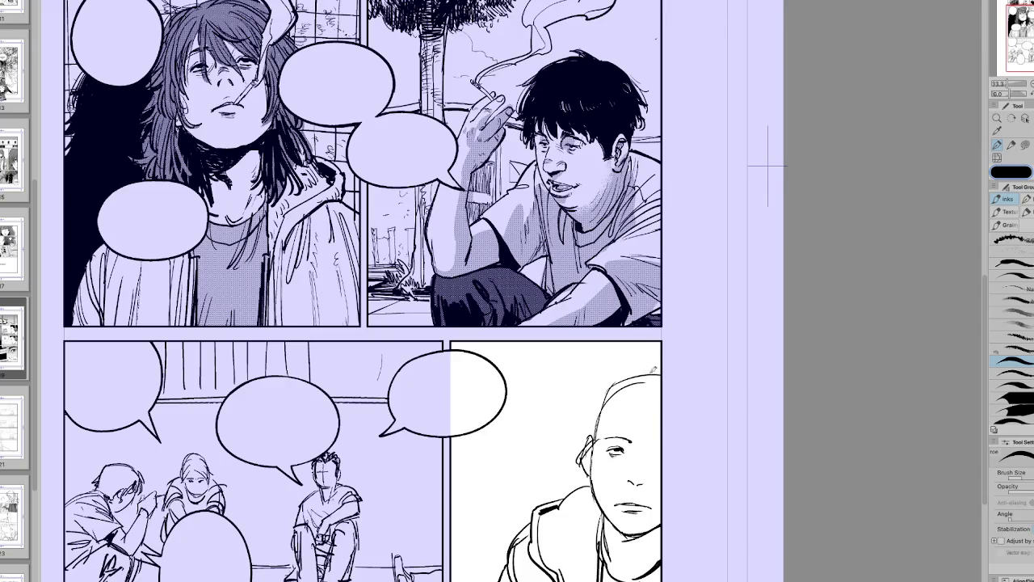
Step: Ink hair strands over the head and across the right eye, undoing two stray strokes
{"action": "left_click_drag", "start_coordinate": [633, 435], "coordinate": [621, 458]}
{"action": "left_click_drag", "start_coordinate": [643, 394], "coordinate": [639, 470]}
{"action": "left_click_drag", "start_coordinate": [650, 425], "coordinate": [647, 474]}
{"action": "mouse_move", "coordinate": [633, 406]}
{"action": "left_mouse_down"}
{"action": "mouse_move", "coordinate": [627, 470]}
{"action": "mouse_move", "coordinate": [606, 470]}
{"action": "left_mouse_up"}
{"action": "key", "text": "ctrl+z"}
{"action": "key", "text": "ctrl+z"}
Step: Ink long hair strands down the left side and along the top of the head
{"action": "mouse_move", "coordinate": [634, 401]}
{"action": "left_mouse_down"}
{"action": "mouse_move", "coordinate": [627, 462]}
{"action": "mouse_move", "coordinate": [599, 467]}
{"action": "mouse_move", "coordinate": [590, 487]}
{"action": "left_mouse_up"}
{"action": "mouse_move", "coordinate": [590, 442]}
{"action": "left_mouse_down"}
{"action": "mouse_move", "coordinate": [564, 461]}
{"action": "mouse_move", "coordinate": [579, 529]}
{"action": "left_mouse_up"}
{"action": "left_click_drag", "start_coordinate": [593, 466], "coordinate": [575, 530]}
{"action": "mouse_move", "coordinate": [591, 496]}
{"action": "left_mouse_down"}
{"action": "mouse_move", "coordinate": [569, 551]}
{"action": "mouse_move", "coordinate": [598, 556]}
{"action": "left_mouse_up"}
{"action": "mouse_move", "coordinate": [582, 474]}
{"action": "left_mouse_down"}
{"action": "mouse_move", "coordinate": [551, 503]}
{"action": "mouse_move", "coordinate": [558, 514]}
{"action": "mouse_move", "coordinate": [549, 490]}
{"action": "mouse_move", "coordinate": [567, 486]}
{"action": "left_mouse_up"}
{"action": "left_click_drag", "start_coordinate": [594, 417], "coordinate": [563, 443]}
{"action": "mouse_move", "coordinate": [608, 389]}
{"action": "left_mouse_down"}
{"action": "mouse_move", "coordinate": [576, 429]}
{"action": "mouse_move", "coordinate": [564, 418]}
{"action": "left_mouse_up"}
{"action": "left_click_drag", "start_coordinate": [608, 380], "coordinate": [577, 407]}
{"action": "mouse_move", "coordinate": [634, 365]}
{"action": "left_mouse_down"}
{"action": "mouse_move", "coordinate": [603, 383]}
{"action": "mouse_move", "coordinate": [617, 375]}
{"action": "left_mouse_up"}
Step: With a thicker brush on a tilted view, ink a cigarette at the mouth and a neck line
{"action": "key", "text": "h"}
{"action": "key", "text": "h"}
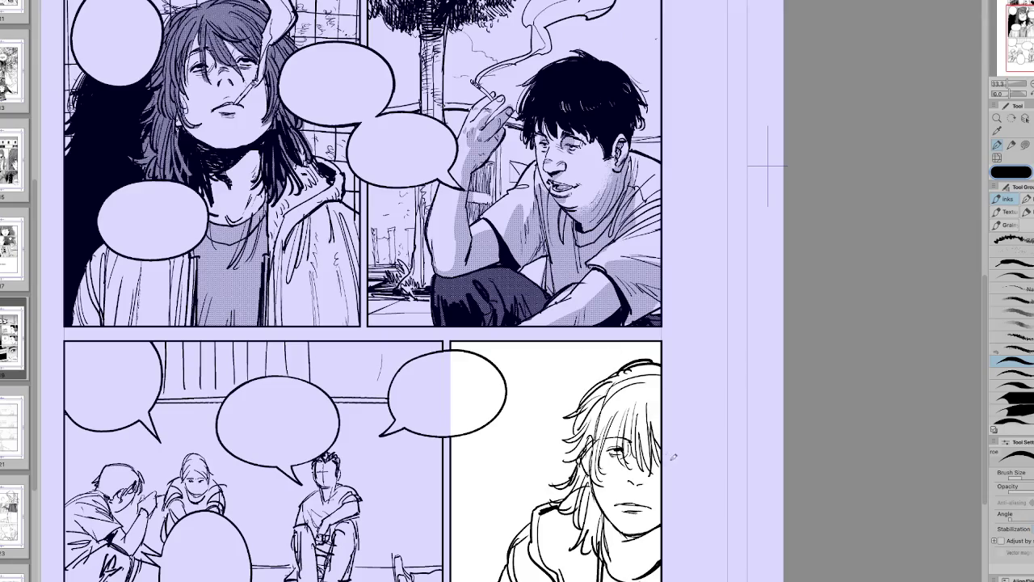
{"action": "left_click_drag", "start_coordinate": [768, 165], "coordinate": [711, 267]}
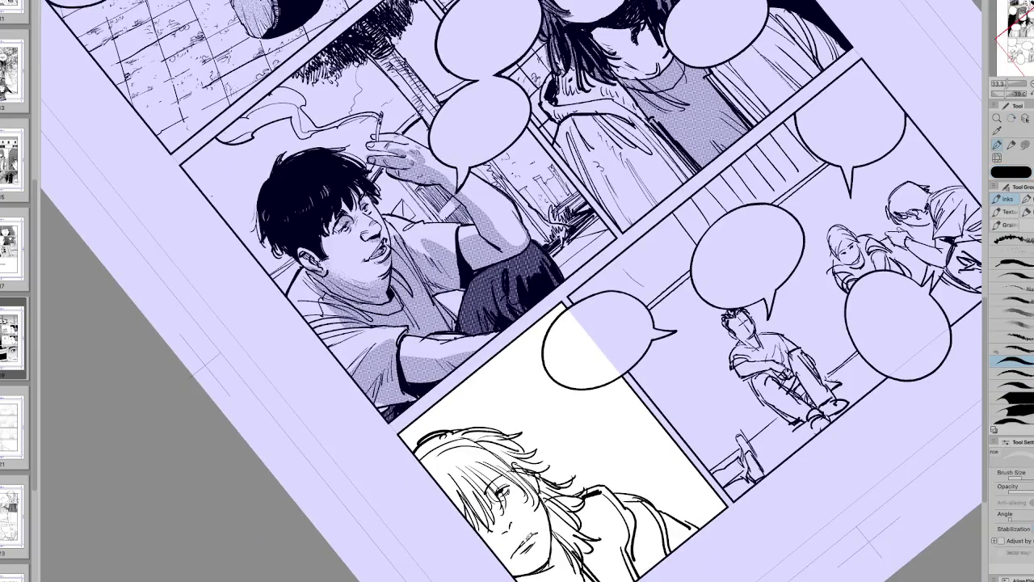
{"action": "key", "text": "bracketright"}
{"action": "left_click_drag", "start_coordinate": [524, 524], "coordinate": [530, 540]}
{"action": "left_click_drag", "start_coordinate": [711, 267], "coordinate": [768, 166]}
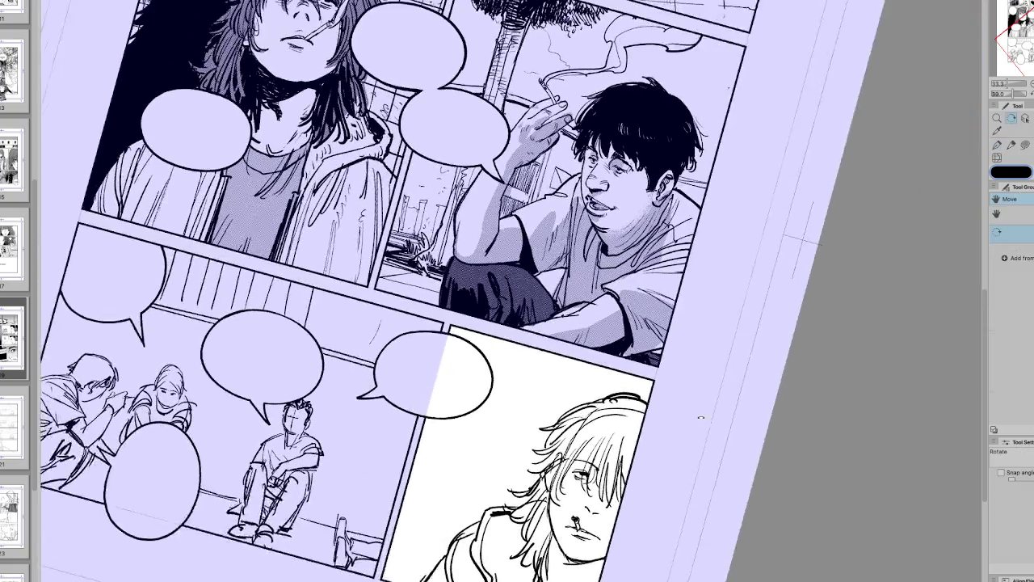
{"action": "left_click_drag", "start_coordinate": [597, 509], "coordinate": [603, 498]}
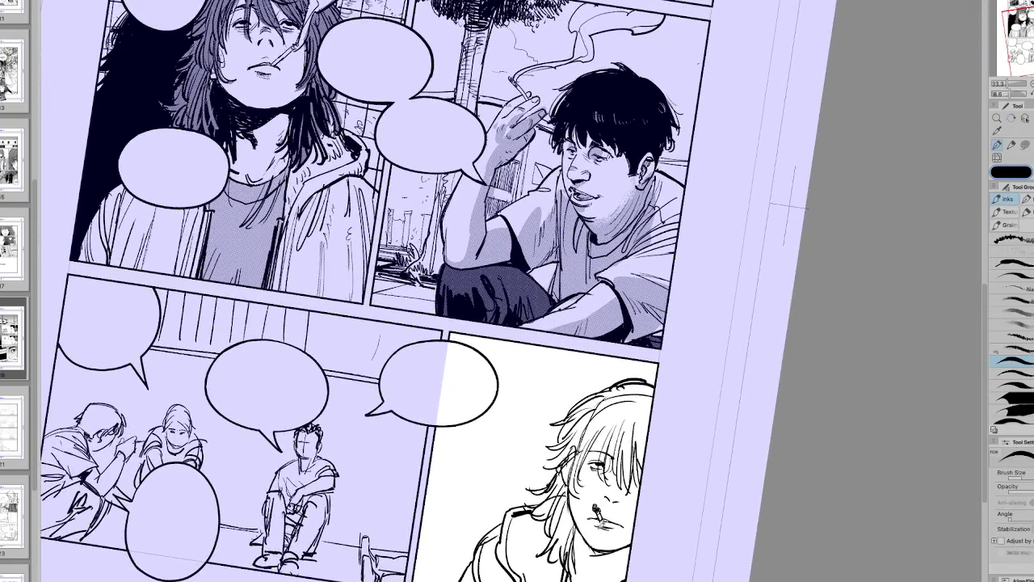
{"action": "left_click_drag", "start_coordinate": [768, 166], "coordinate": [711, 267]}
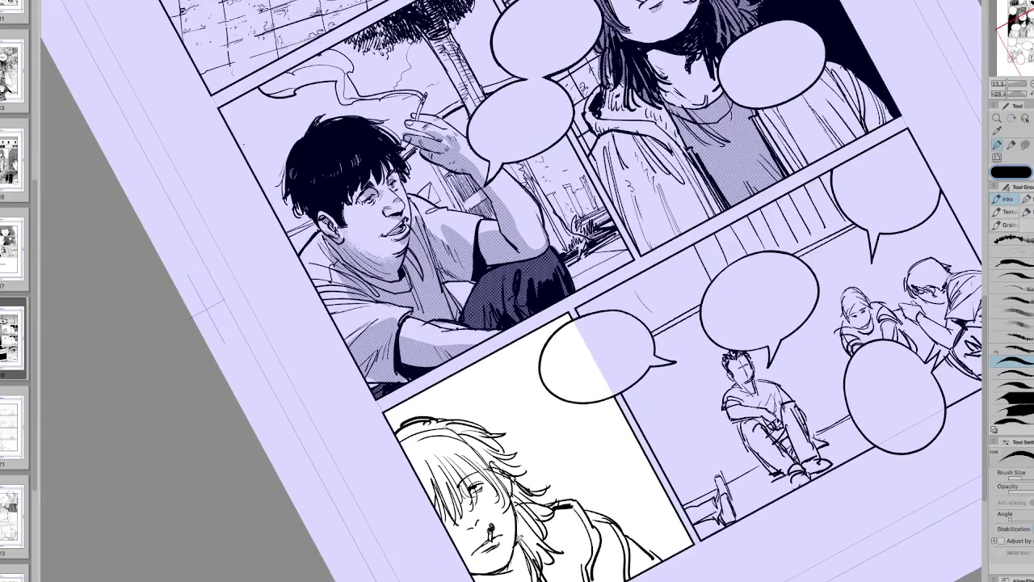
{"action": "left_click_drag", "start_coordinate": [522, 528], "coordinate": [526, 553]}
{"action": "left_click_drag", "start_coordinate": [695, 518], "coordinate": [602, 578]}
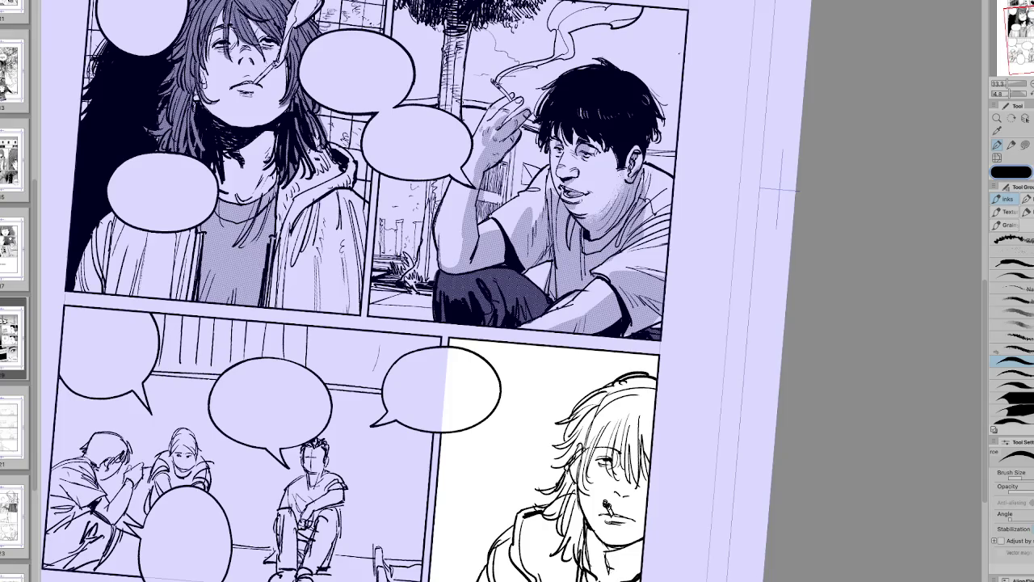
Step: Add short marks near the shoulder, then lasso-select the bottom-right character
{"action": "key", "text": "h"}
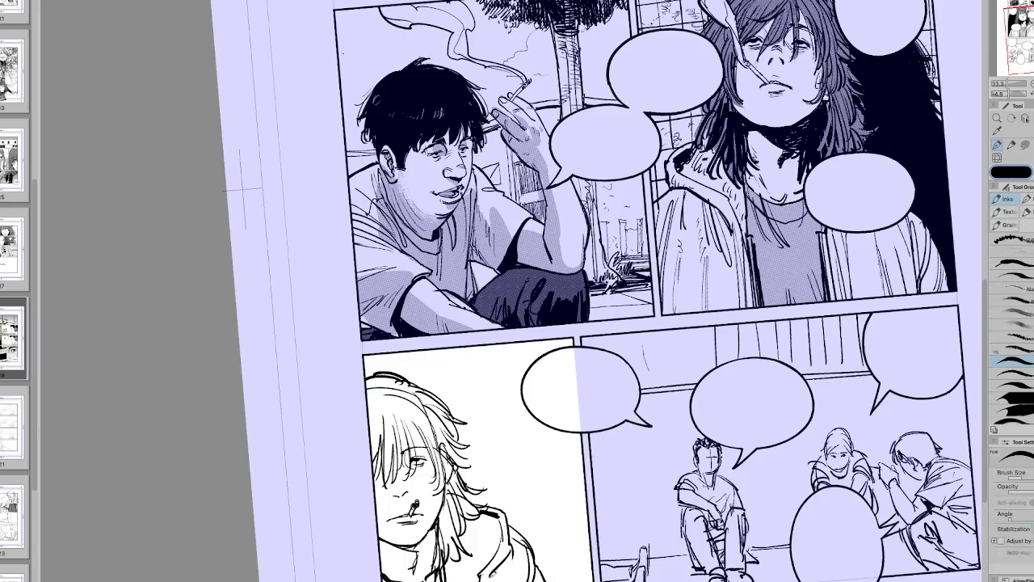
{"action": "left_click_drag", "start_coordinate": [494, 579], "coordinate": [505, 568]}
{"action": "key", "text": "h"}
{"action": "key", "text": "m"}
{"action": "mouse_move", "coordinate": [630, 553]}
{"action": "left_mouse_down"}
{"action": "mouse_move", "coordinate": [554, 383]}
{"action": "mouse_move", "coordinate": [530, 488]}
{"action": "mouse_move", "coordinate": [566, 578]}
{"action": "mouse_move", "coordinate": [583, 522]}
{"action": "mouse_move", "coordinate": [602, 576]}
{"action": "left_mouse_up"}
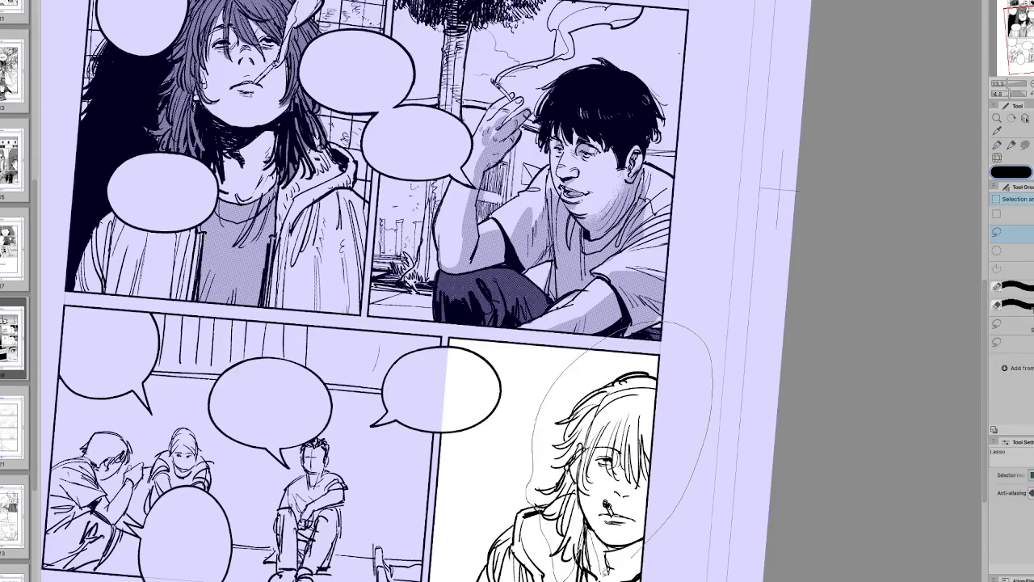
Step: Nudge the selected character slightly up and left and commit the transform
{"action": "key", "text": "ctrl+t"}
{"action": "left_click_drag", "start_coordinate": [624, 453], "coordinate": [620, 446]}
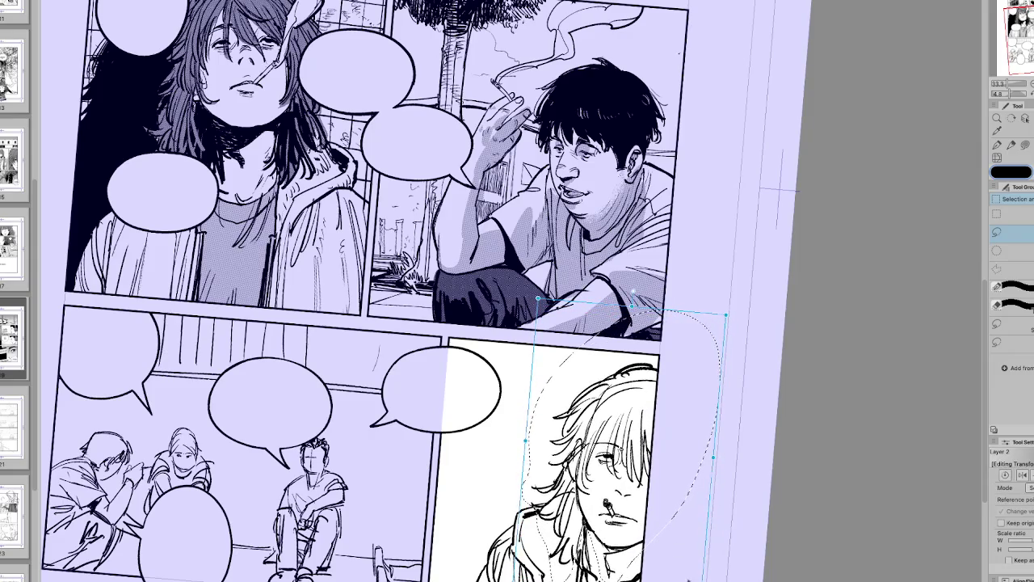
{"action": "key", "text": "Return"}
{"action": "key", "text": "h"}
Step: Ink the first vertical window bar behind the character, redoing two misplaced strokes
{"action": "key", "text": "p"}
{"action": "left_click_drag", "start_coordinate": [479, 501], "coordinate": [491, 346]}
{"action": "key", "text": "ctrl+z"}
{"action": "mouse_move", "coordinate": [472, 506]}
{"action": "left_mouse_down"}
{"action": "mouse_move", "coordinate": [471, 342]}
{"action": "mouse_move", "coordinate": [493, 352]}
{"action": "left_mouse_up"}
{"action": "key", "text": "ctrl+z"}
{"action": "key", "text": "ctrl+z"}
{"action": "mouse_move", "coordinate": [477, 499]}
{"action": "left_mouse_down"}
{"action": "mouse_move", "coordinate": [467, 342]}
{"action": "mouse_move", "coordinate": [494, 509]}
{"action": "left_mouse_up"}
Step: Add more vertical window bars, several running the panel's full height
{"action": "left_click_drag", "start_coordinate": [512, 349], "coordinate": [508, 562]}
{"action": "left_click_drag", "start_coordinate": [523, 354], "coordinate": [532, 536]}
{"action": "left_click_drag", "start_coordinate": [548, 336], "coordinate": [551, 580]}
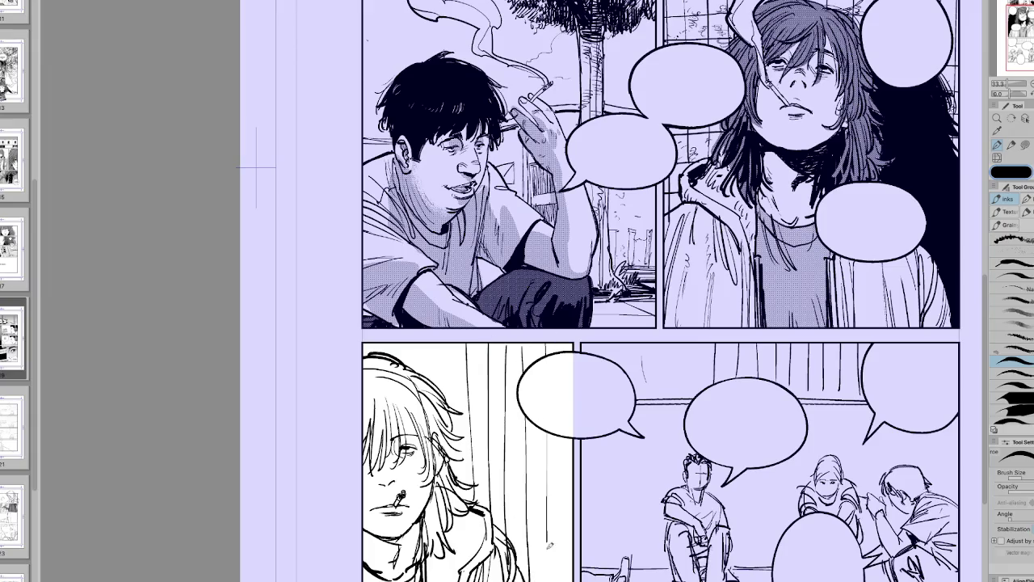
{"action": "left_click_drag", "start_coordinate": [566, 331], "coordinate": [565, 580]}
{"action": "left_click_drag", "start_coordinate": [452, 336], "coordinate": [450, 433]}
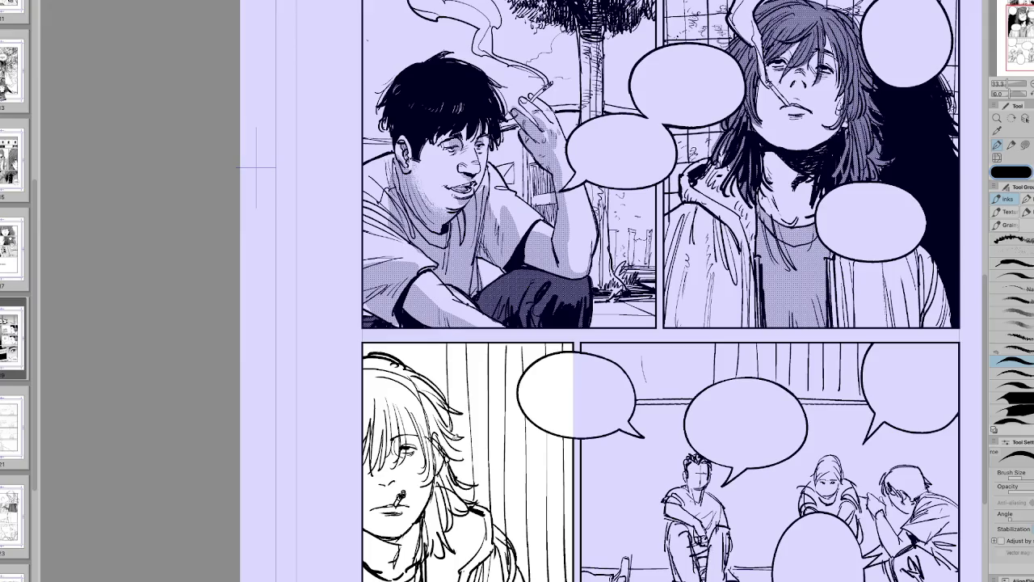
{"action": "key", "text": "h"}
{"action": "key", "text": "h"}
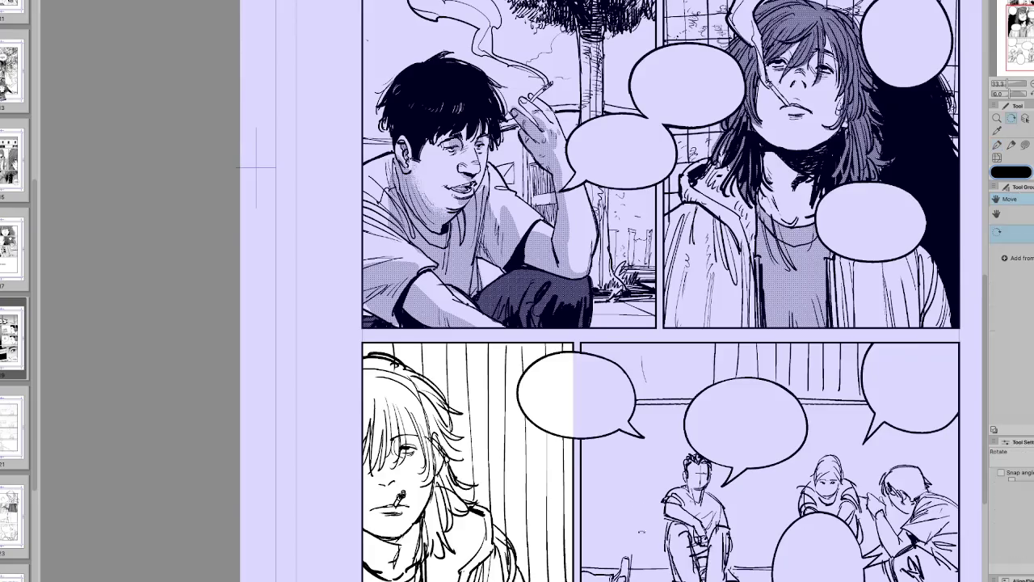
{"action": "key", "text": "minus"}
{"action": "left_click_drag", "start_coordinate": [509, 336], "coordinate": [508, 363]}
Step: Ink the upper horizontal crossbars of the window grid
{"action": "left_click_drag", "start_coordinate": [449, 399], "coordinate": [561, 358]}
{"action": "left_click_drag", "start_coordinate": [467, 417], "coordinate": [539, 388]}
{"action": "left_click_drag", "start_coordinate": [483, 438], "coordinate": [550, 410]}
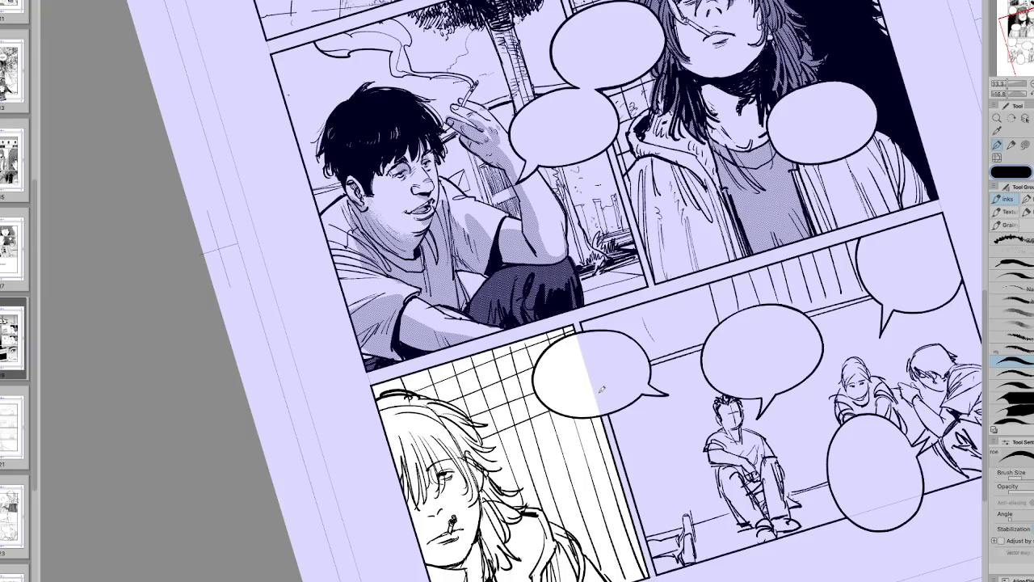
{"action": "left_click_drag", "start_coordinate": [488, 454], "coordinate": [572, 415]}
{"action": "left_click_drag", "start_coordinate": [487, 470], "coordinate": [609, 415]}
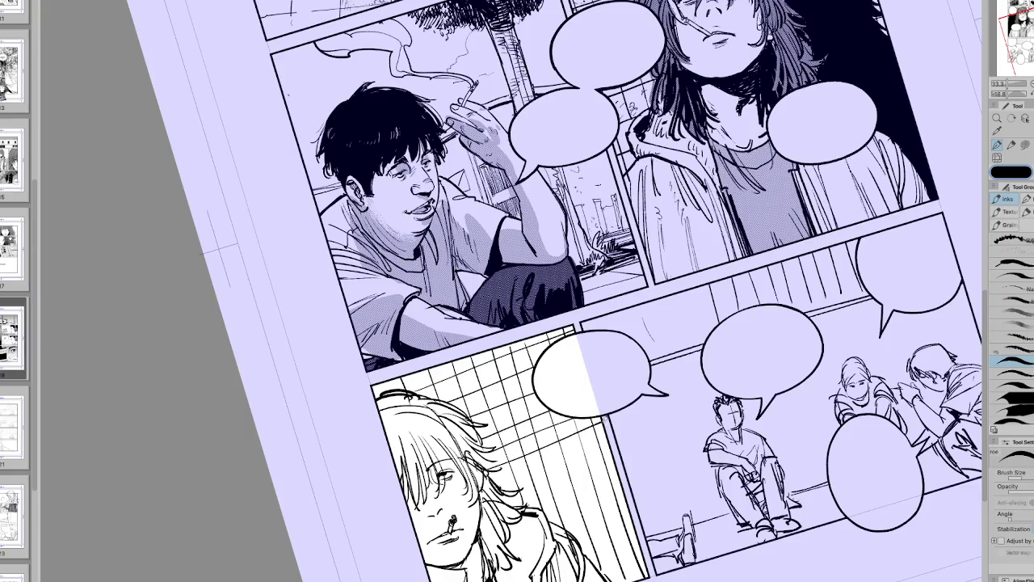
{"action": "left_click_drag", "start_coordinate": [489, 483], "coordinate": [608, 438]}
Step: Ink the lower horizontal grid bars down to the panel bottom and straighten the view
{"action": "mouse_move", "coordinate": [519, 493]}
{"action": "left_mouse_down"}
{"action": "mouse_move", "coordinate": [613, 456]}
{"action": "mouse_move", "coordinate": [614, 467]}
{"action": "left_mouse_up"}
{"action": "mouse_move", "coordinate": [536, 515]}
{"action": "left_mouse_down"}
{"action": "mouse_move", "coordinate": [619, 477]}
{"action": "mouse_move", "coordinate": [626, 496]}
{"action": "left_mouse_up"}
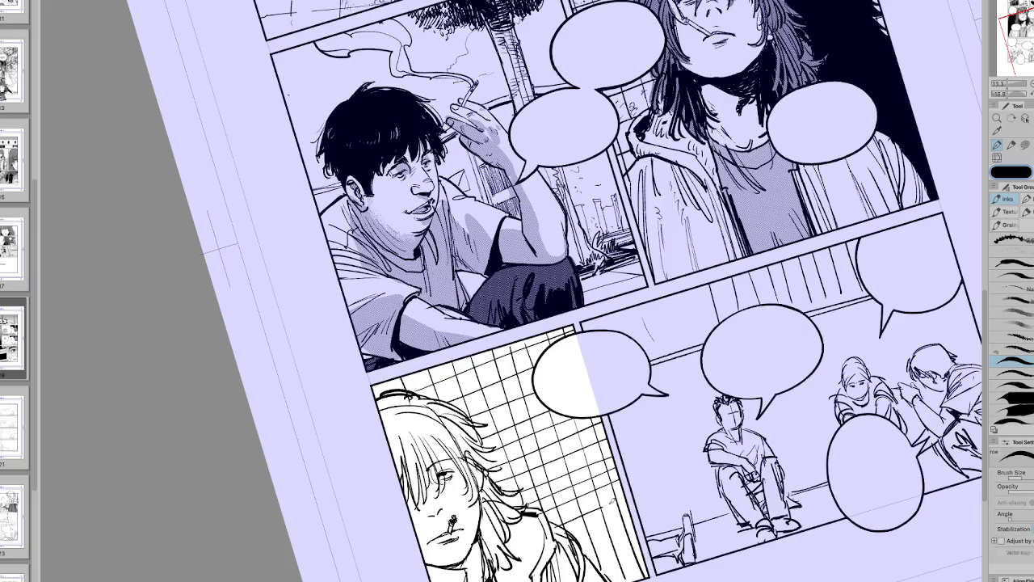
{"action": "mouse_move", "coordinate": [569, 537]}
{"action": "left_mouse_down"}
{"action": "mouse_move", "coordinate": [636, 507]}
{"action": "mouse_move", "coordinate": [637, 526]}
{"action": "left_mouse_up"}
{"action": "mouse_move", "coordinate": [592, 554]}
{"action": "left_mouse_down"}
{"action": "mouse_move", "coordinate": [636, 535]}
{"action": "mouse_move", "coordinate": [643, 558]}
{"action": "left_mouse_up"}
{"action": "left_click_drag", "start_coordinate": [609, 581], "coordinate": [634, 575]}
{"action": "key", "text": "h"}
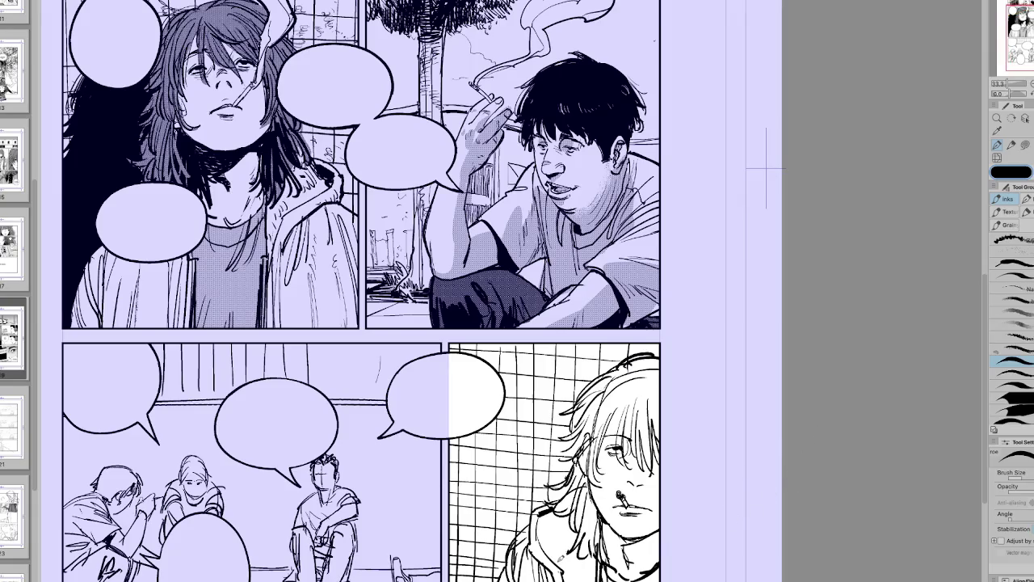
{"action": "key", "text": "m"}
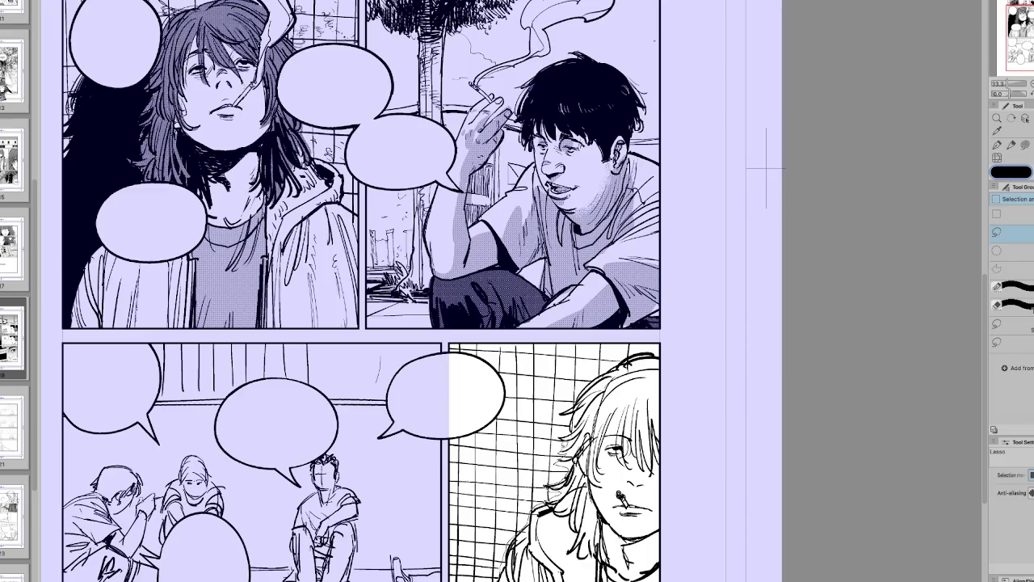
Step: Lasso the blond character and skew its top edge up-left with Free Transform
{"action": "left_click_drag", "start_coordinate": [586, 395], "coordinate": [687, 558]}
{"action": "key", "text": "h"}
{"action": "key", "text": "ctrl+t"}
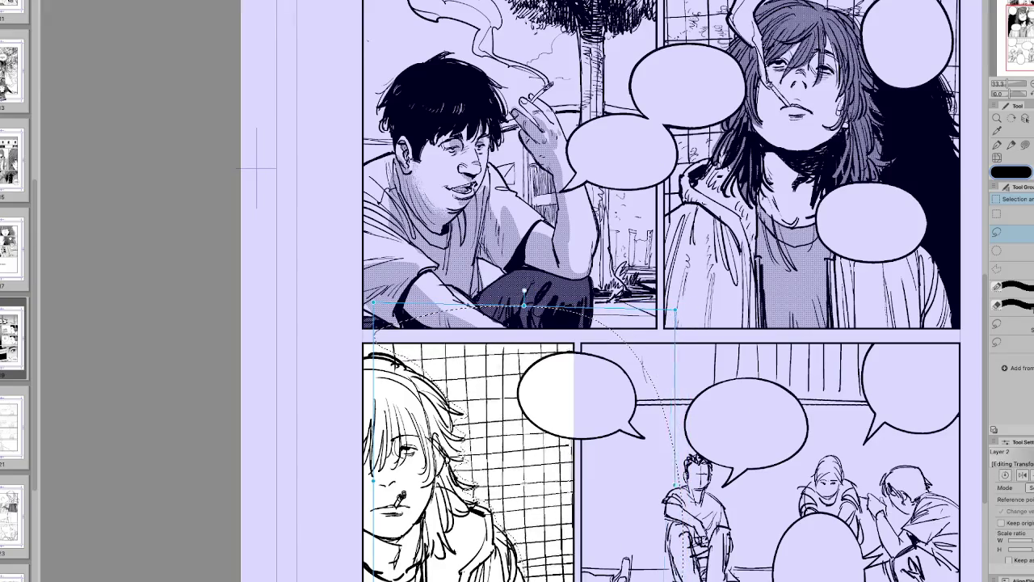
{"action": "left_click_drag", "start_coordinate": [373, 306], "coordinate": [363, 287]}
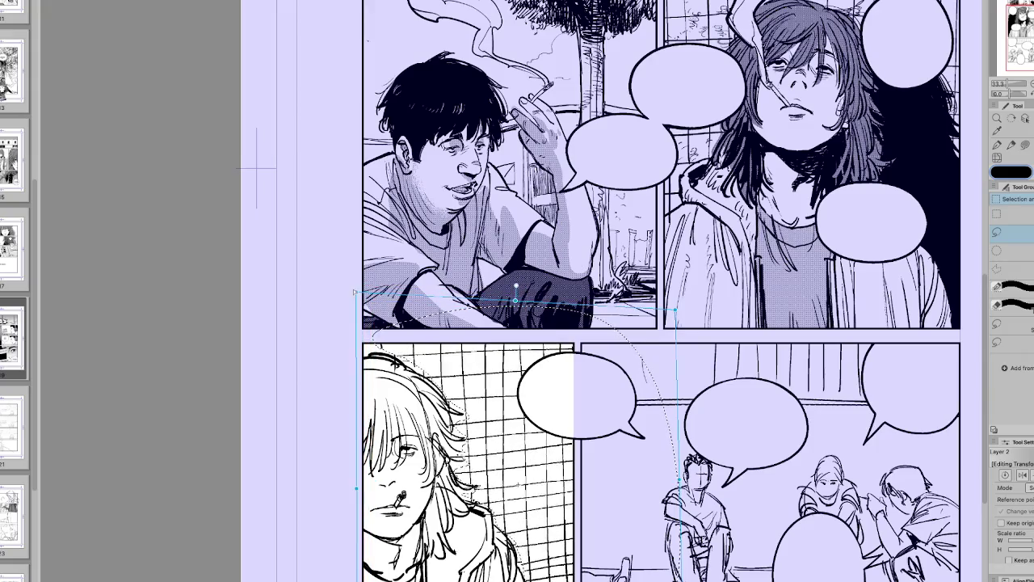
{"action": "key", "text": "h"}
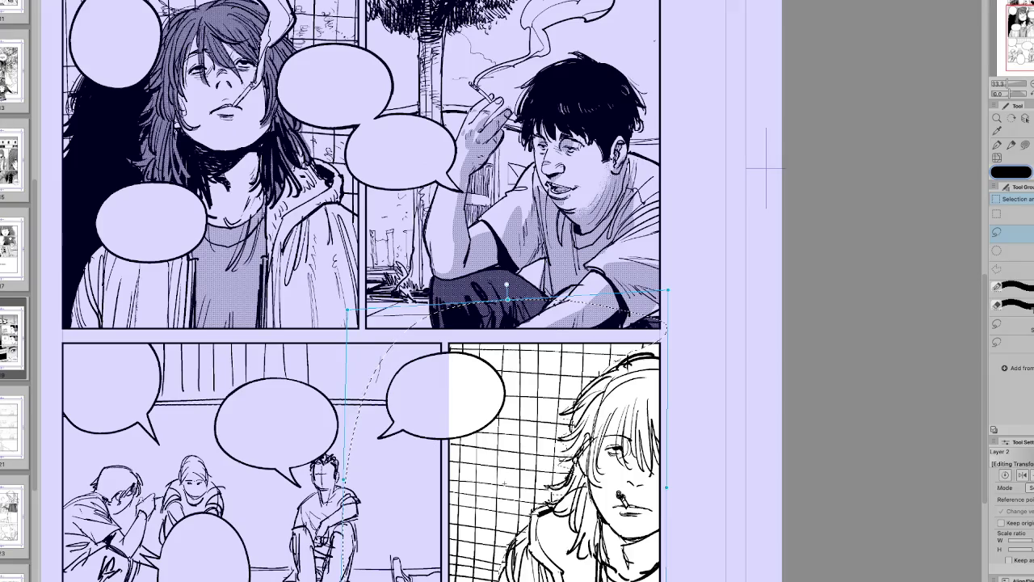
{"action": "key", "text": "Return"}
Step: Ink hair and collar strands on the blond character, adding a short collar line
{"action": "key", "text": "h"}
{"action": "key", "text": "p"}
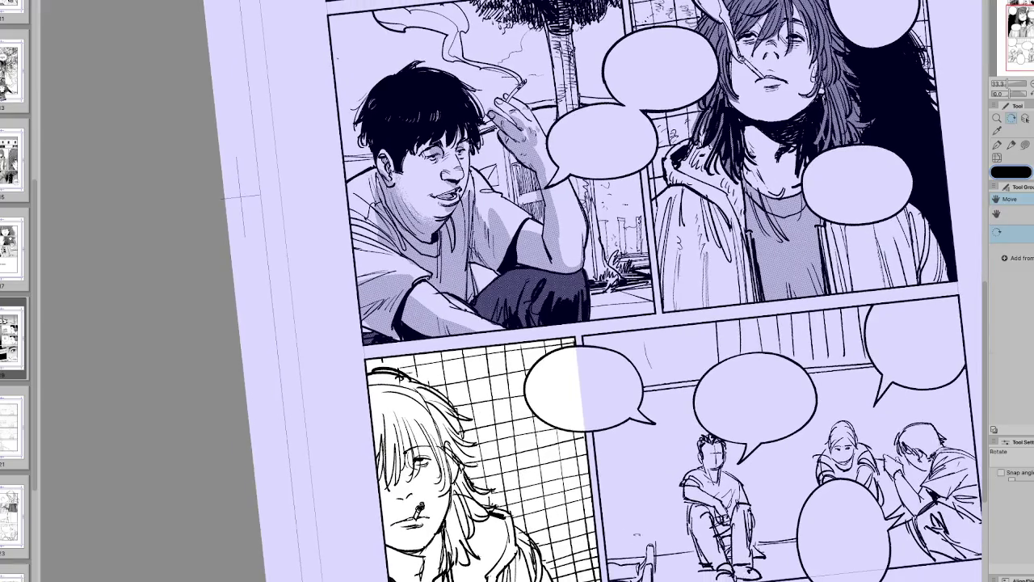
{"action": "mouse_move", "coordinate": [481, 433]}
{"action": "left_mouse_down"}
{"action": "mouse_move", "coordinate": [456, 454]}
{"action": "mouse_move", "coordinate": [480, 486]}
{"action": "left_mouse_up"}
{"action": "key", "text": "h"}
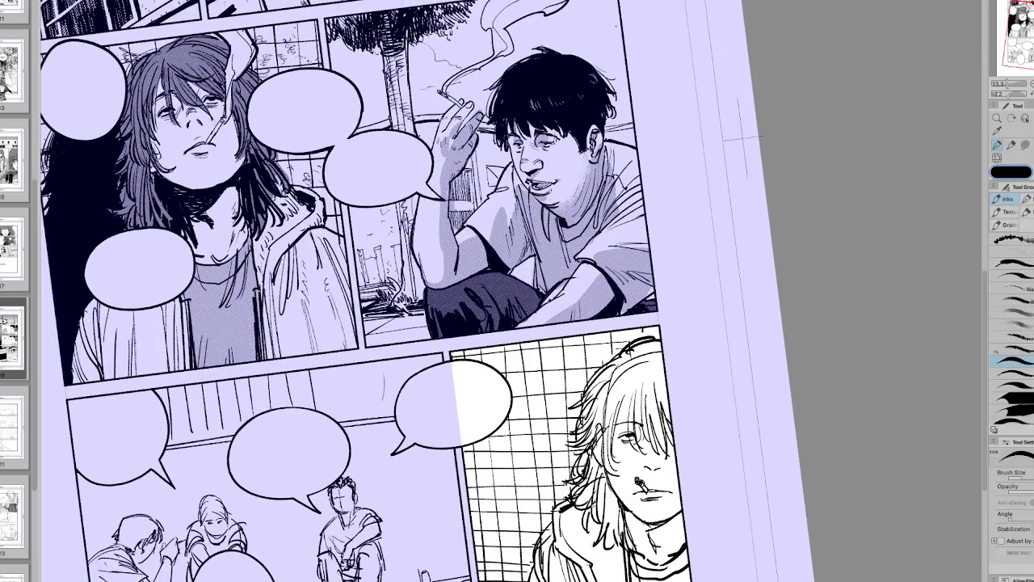
{"action": "mouse_move", "coordinate": [572, 506]}
{"action": "left_mouse_down"}
{"action": "mouse_move", "coordinate": [564, 543]}
{"action": "mouse_move", "coordinate": [611, 580]}
{"action": "left_mouse_up"}
{"action": "key", "text": "h"}
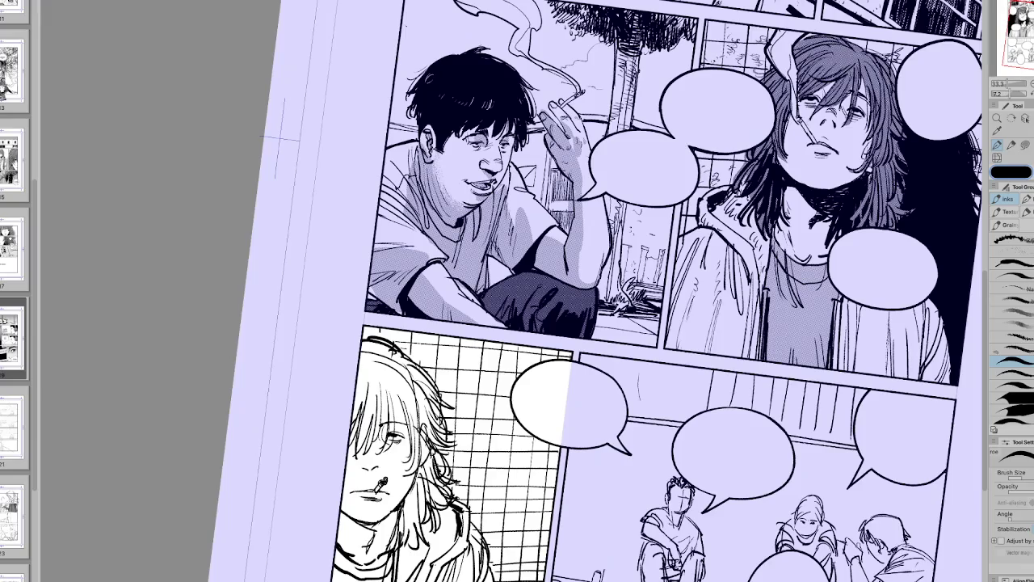
{"action": "key", "text": "h"}
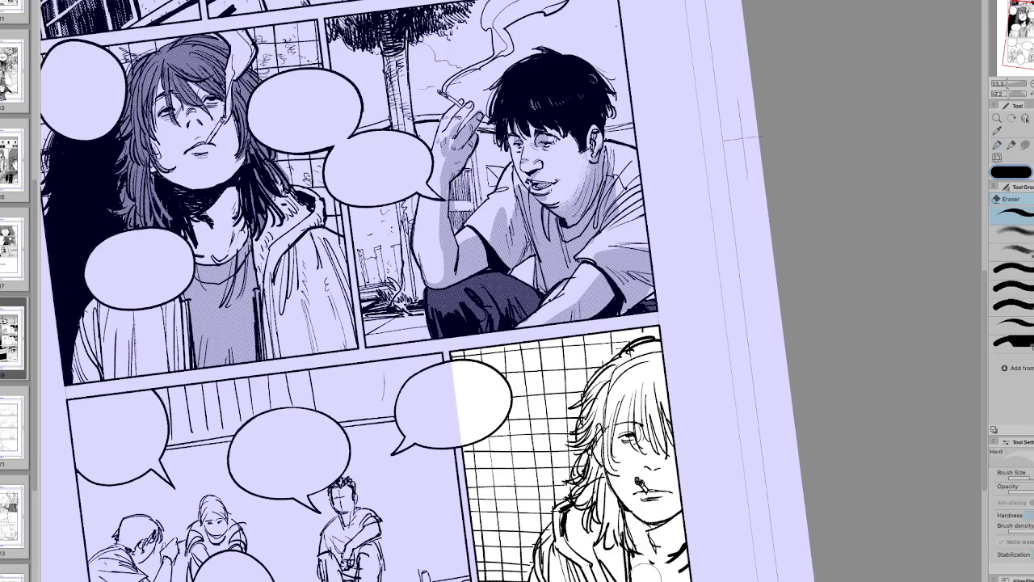
{"action": "mouse_move", "coordinate": [638, 565]}
{"action": "left_mouse_down"}
{"action": "mouse_move", "coordinate": [688, 561]}
{"action": "mouse_move", "coordinate": [514, 571]}
{"action": "left_mouse_up"}
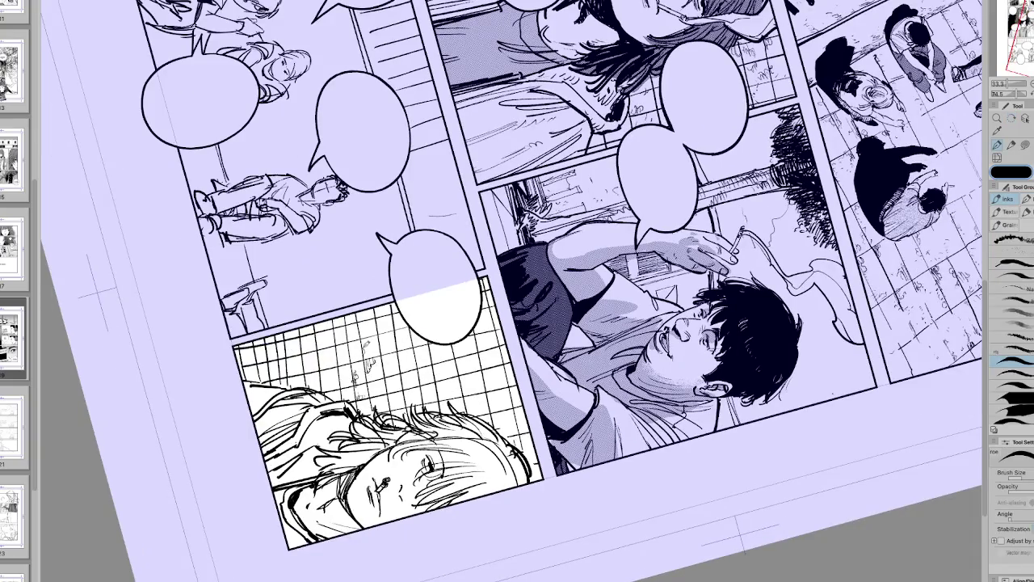
{"action": "key", "text": "h"}
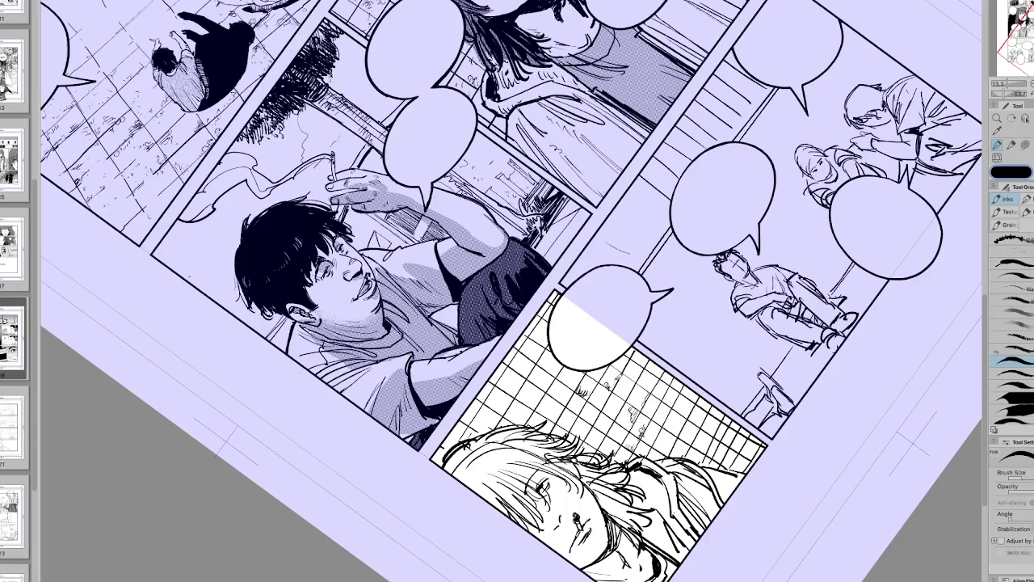
{"action": "mouse_move", "coordinate": [566, 363]}
{"action": "left_mouse_down"}
{"action": "mouse_move", "coordinate": [517, 307]}
{"action": "mouse_move", "coordinate": [453, 267]}
{"action": "mouse_move", "coordinate": [485, 291]}
{"action": "left_mouse_up"}
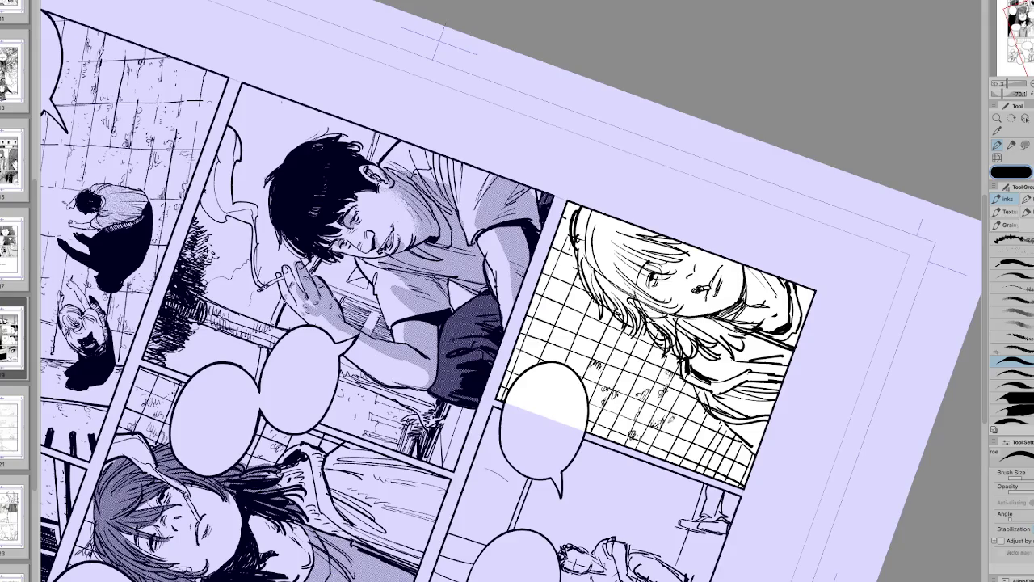
{"action": "key", "text": "ctrl+at"}
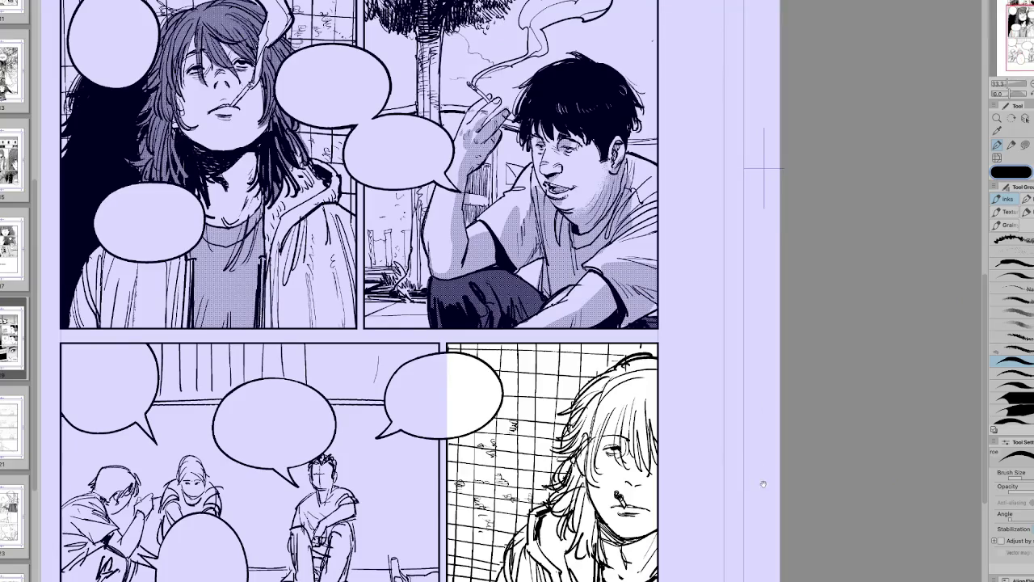
{"action": "scroll", "coordinate": [763, 483], "scroll_direction": "down", "scroll_amount": 1}
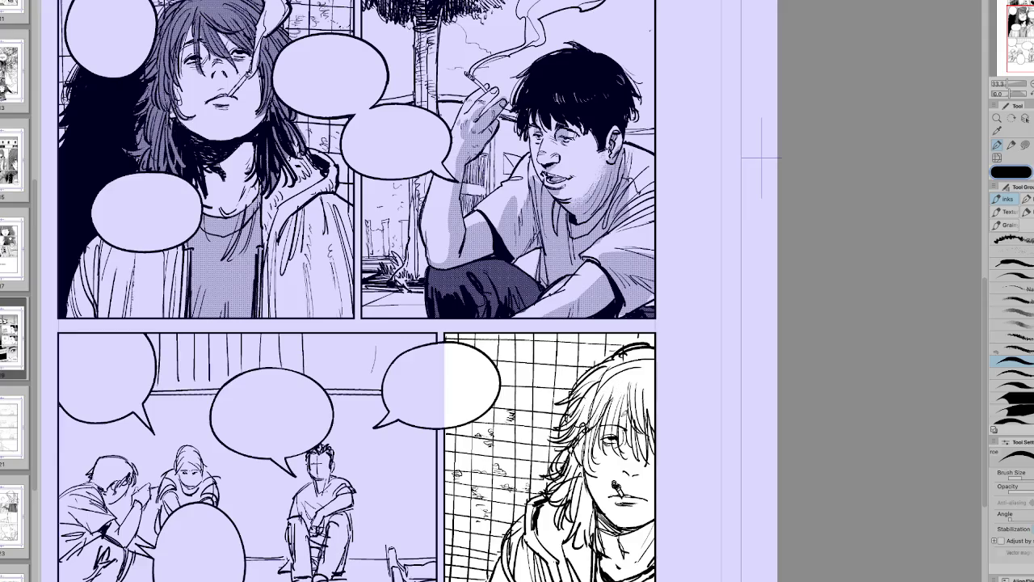
Step: Add small shading marks on the blond character's cheek with the page view upright
{"action": "key", "text": "h"}
{"action": "key", "text": "h"}
{"action": "left_click_drag", "start_coordinate": [729, 398], "coordinate": [536, 475]}
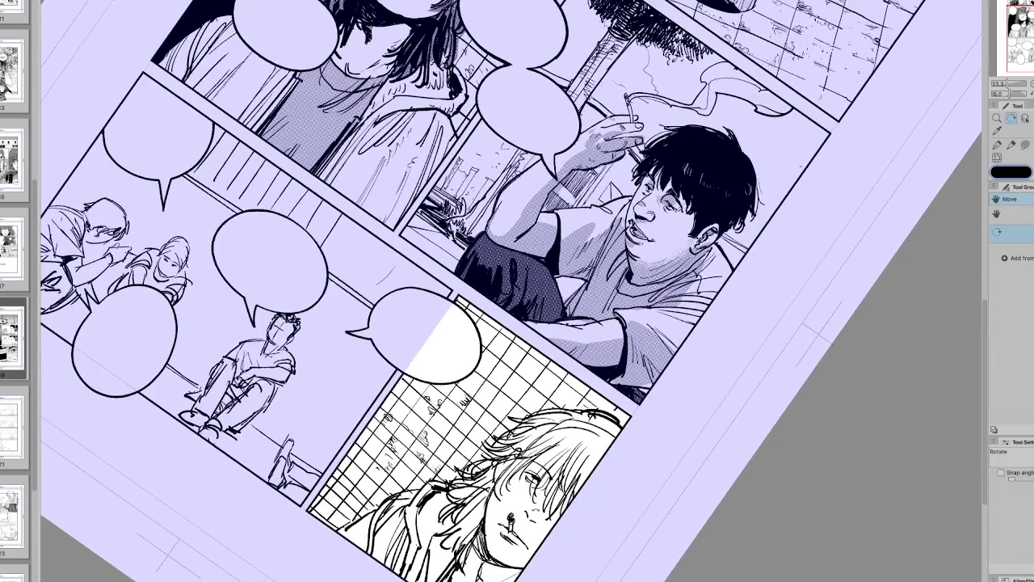
{"action": "key", "text": "ctrl+@"}
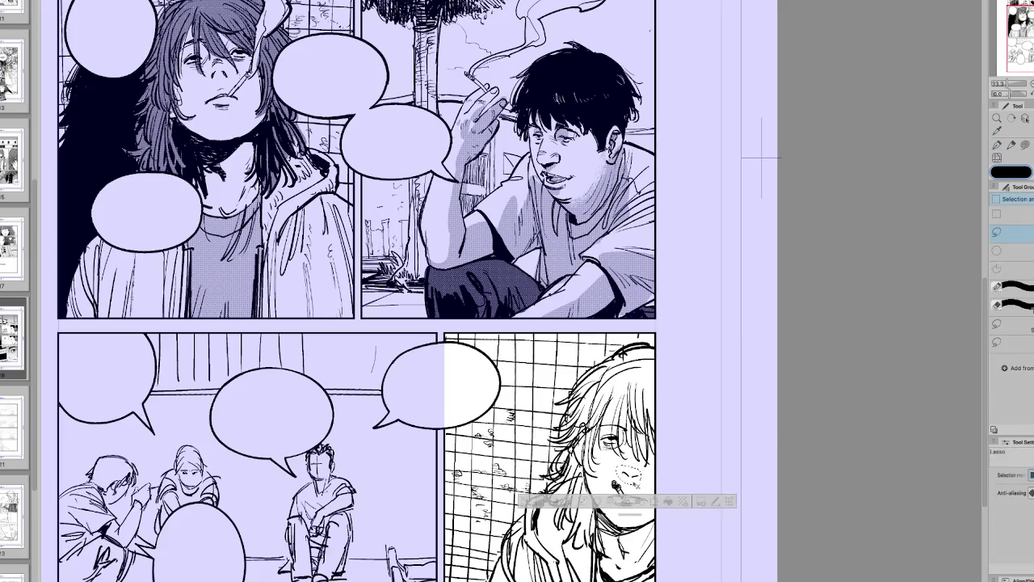
{"action": "left_click_drag", "start_coordinate": [628, 454], "coordinate": [638, 466]}
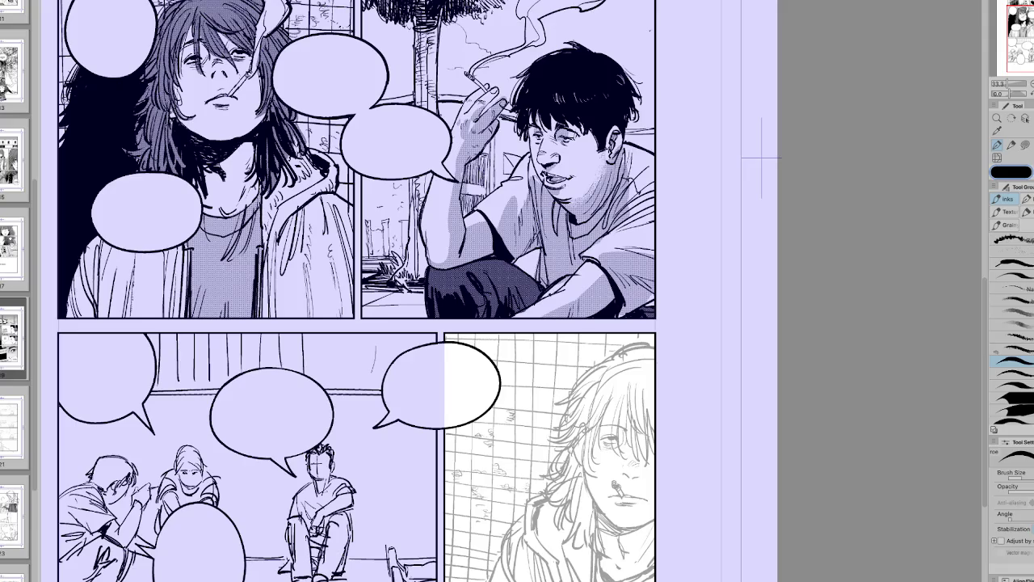
{"action": "key", "text": "ctrl+plus"}
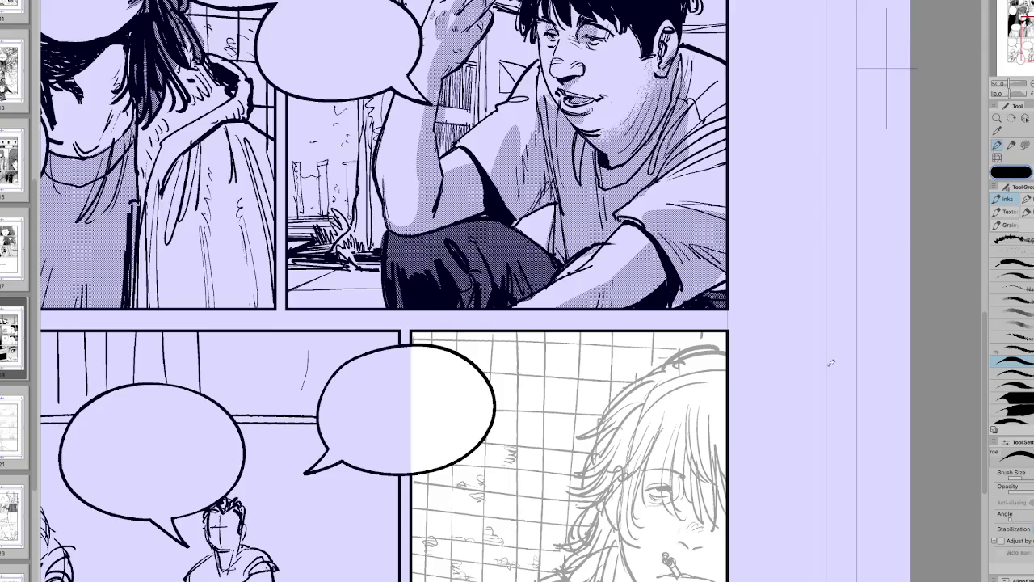
Step: Ink the face's left hair line and jaw, with a Y-shaped mark below the jaw
{"action": "scroll", "coordinate": [745, 385], "scroll_direction": "down", "scroll_amount": 2}
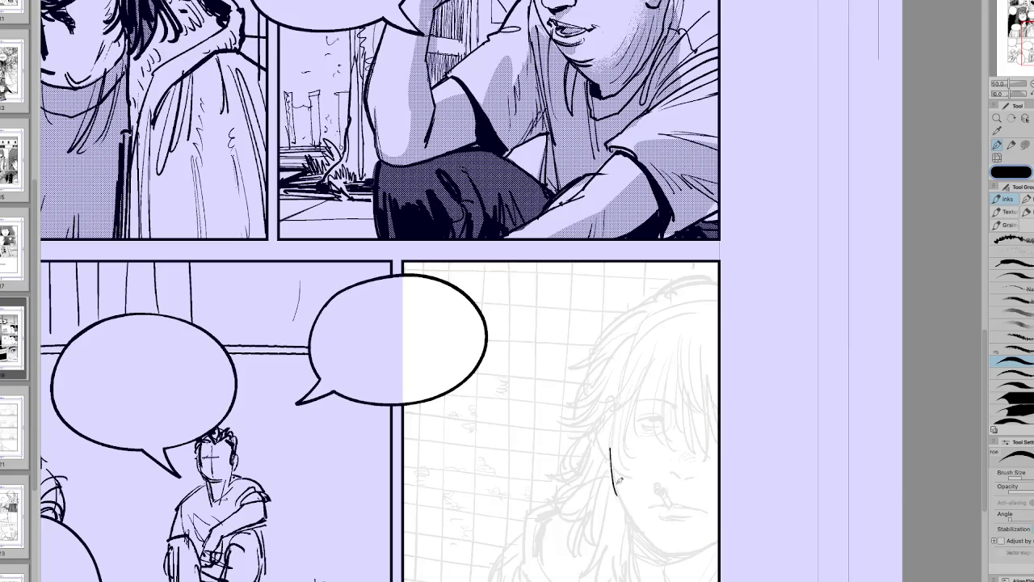
{"action": "left_click_drag", "start_coordinate": [618, 495], "coordinate": [612, 449]}
{"action": "mouse_move", "coordinate": [619, 495]}
{"action": "left_mouse_down"}
{"action": "mouse_move", "coordinate": [664, 546]}
{"action": "mouse_move", "coordinate": [691, 553]}
{"action": "mouse_move", "coordinate": [708, 543]}
{"action": "left_mouse_up"}
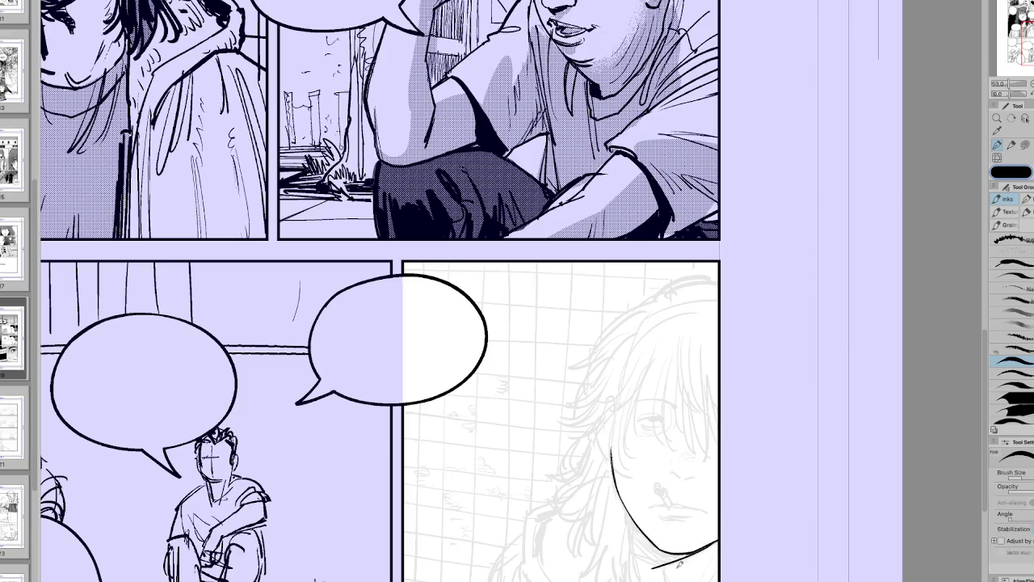
{"action": "key", "text": "r"}
{"action": "key", "text": "h"}
{"action": "left_click_drag", "start_coordinate": [565, 363], "coordinate": [647, 283]}
{"action": "left_click_drag", "start_coordinate": [437, 347], "coordinate": [464, 380]}
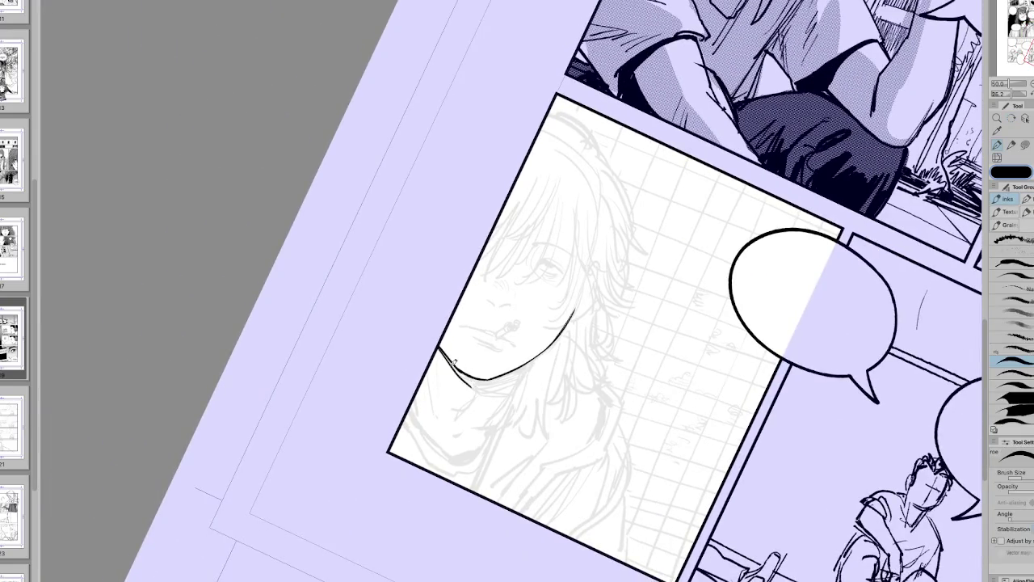
{"action": "key", "text": "h"}
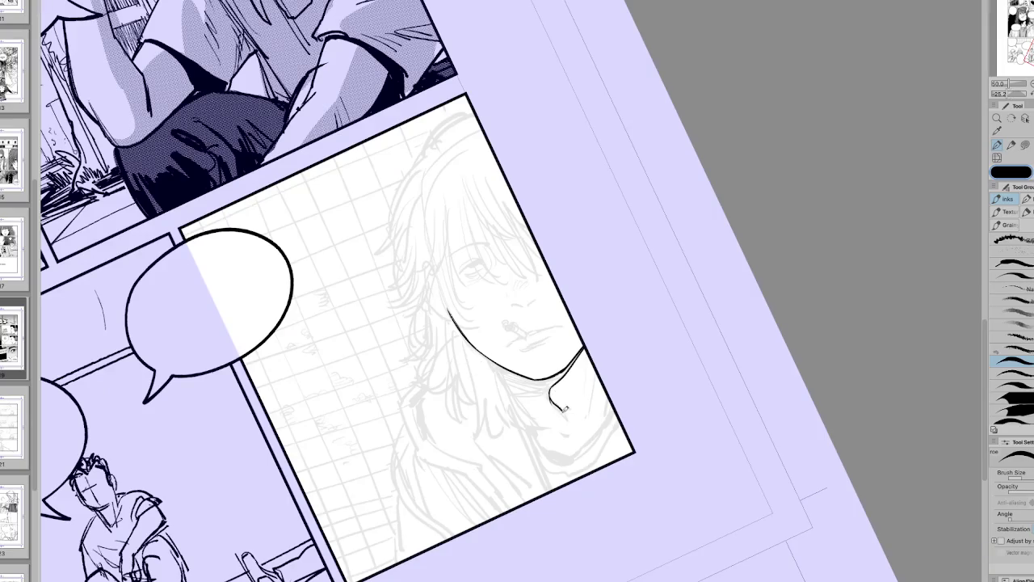
{"action": "left_click_drag", "start_coordinate": [549, 392], "coordinate": [567, 416]}
{"action": "key", "text": "ctrl+at"}
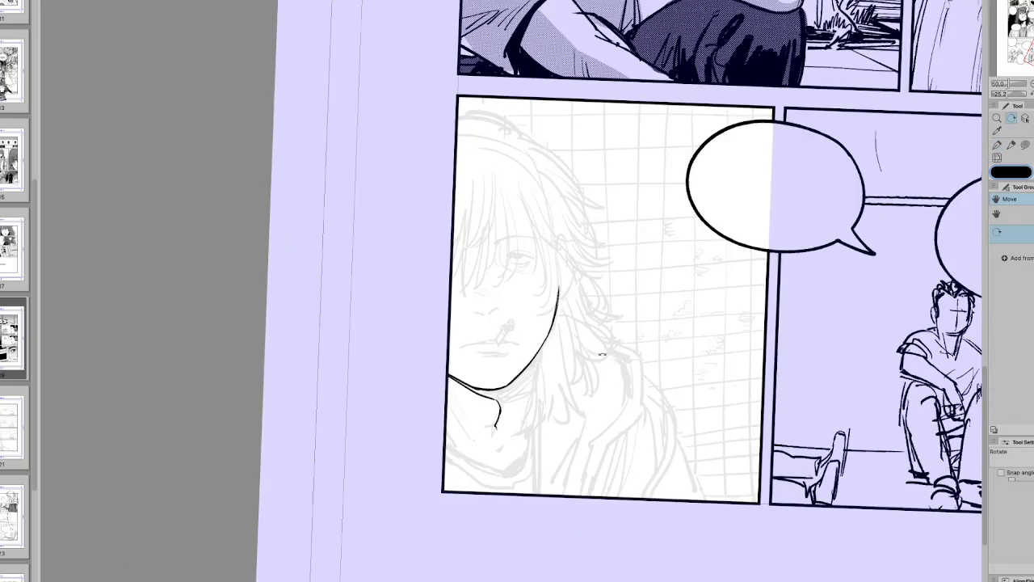
{"action": "left_click_drag", "start_coordinate": [504, 404], "coordinate": [492, 425]}
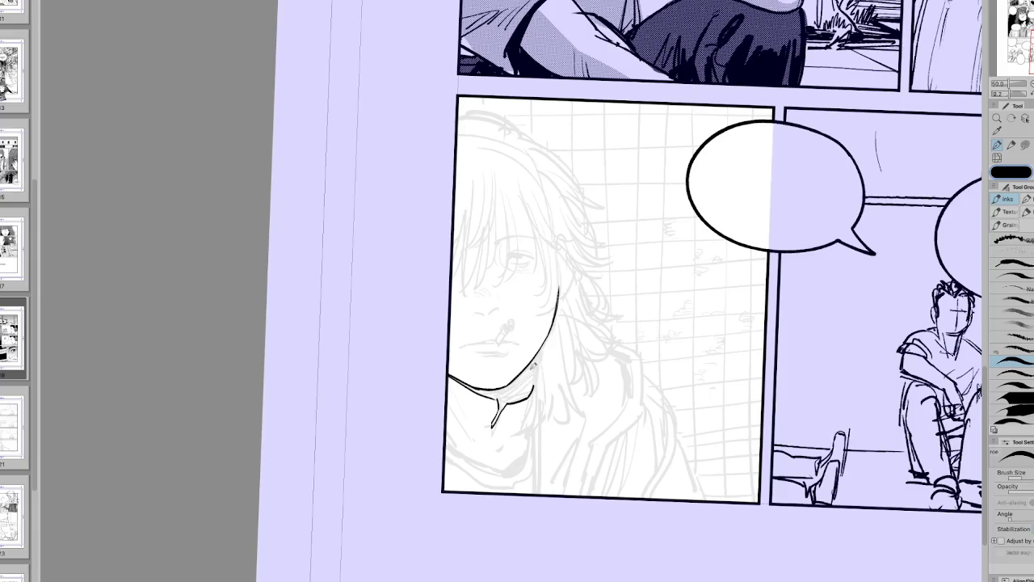
Step: Ink hair strands down the left and right sides of the neck
{"action": "key", "text": "h"}
{"action": "left_click_drag", "start_coordinate": [487, 355], "coordinate": [494, 416]}
{"action": "left_click_drag", "start_coordinate": [481, 375], "coordinate": [494, 427]}
{"action": "key", "text": "h"}
{"action": "left_click_drag", "start_coordinate": [544, 339], "coordinate": [543, 396]}
{"action": "left_click_drag", "start_coordinate": [547, 357], "coordinate": [549, 408]}
{"action": "left_click_drag", "start_coordinate": [550, 333], "coordinate": [551, 427]}
{"action": "mouse_move", "coordinate": [548, 367]}
{"action": "left_mouse_down"}
{"action": "mouse_move", "coordinate": [543, 449]}
{"action": "mouse_move", "coordinate": [602, 437]}
{"action": "mouse_move", "coordinate": [660, 454]}
{"action": "left_mouse_up"}
Step: Add more ink strands along the hair's left side
{"action": "key", "text": "h"}
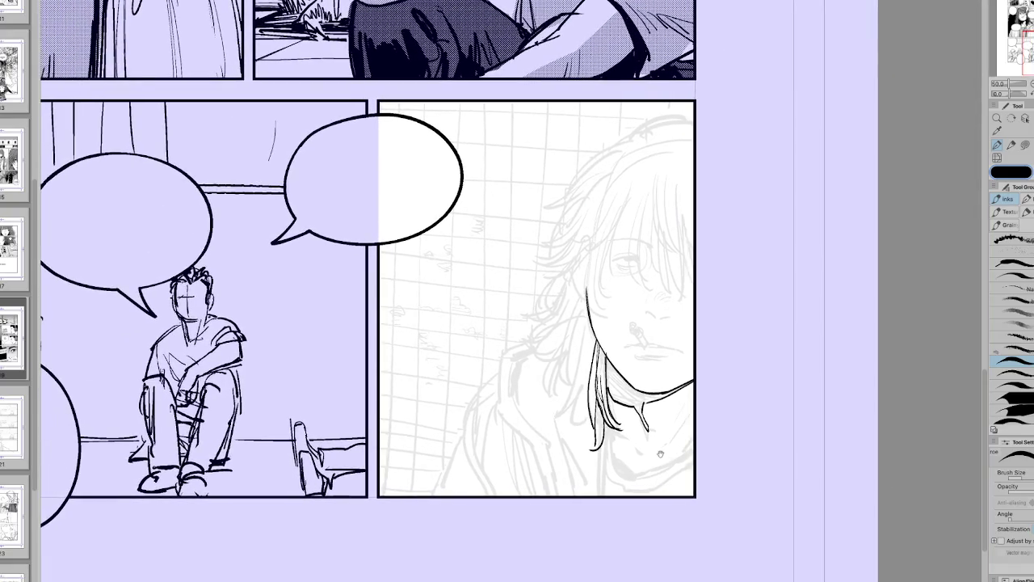
{"action": "left_click_drag", "start_coordinate": [593, 343], "coordinate": [577, 386]}
{"action": "mouse_move", "coordinate": [579, 371]}
{"action": "left_mouse_down"}
{"action": "mouse_move", "coordinate": [572, 438]}
{"action": "mouse_move", "coordinate": [577, 430]}
{"action": "left_mouse_up"}
{"action": "key", "text": "h"}
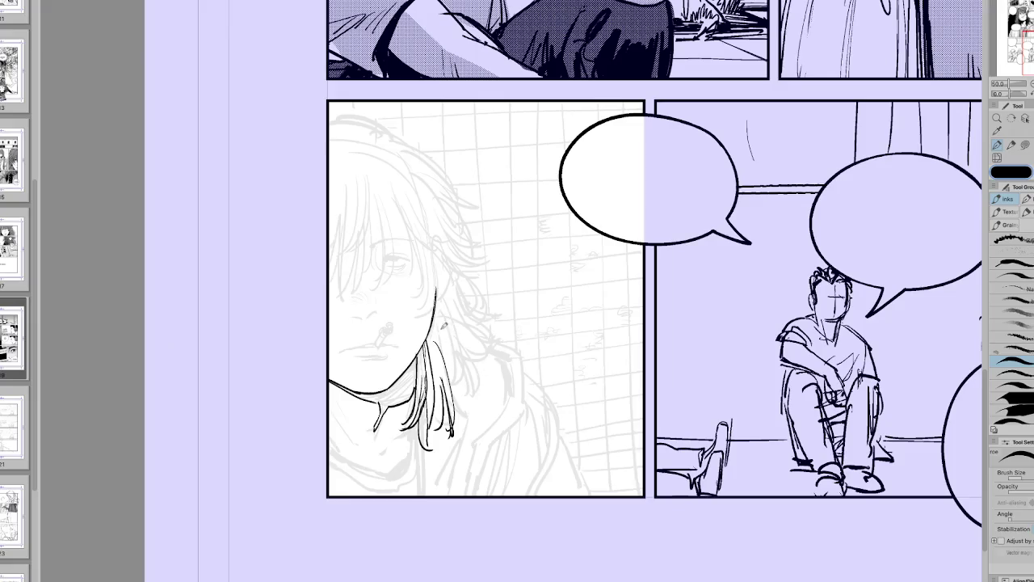
{"action": "key", "text": "e"}
{"action": "key", "text": "h"}
{"action": "key", "text": "h"}
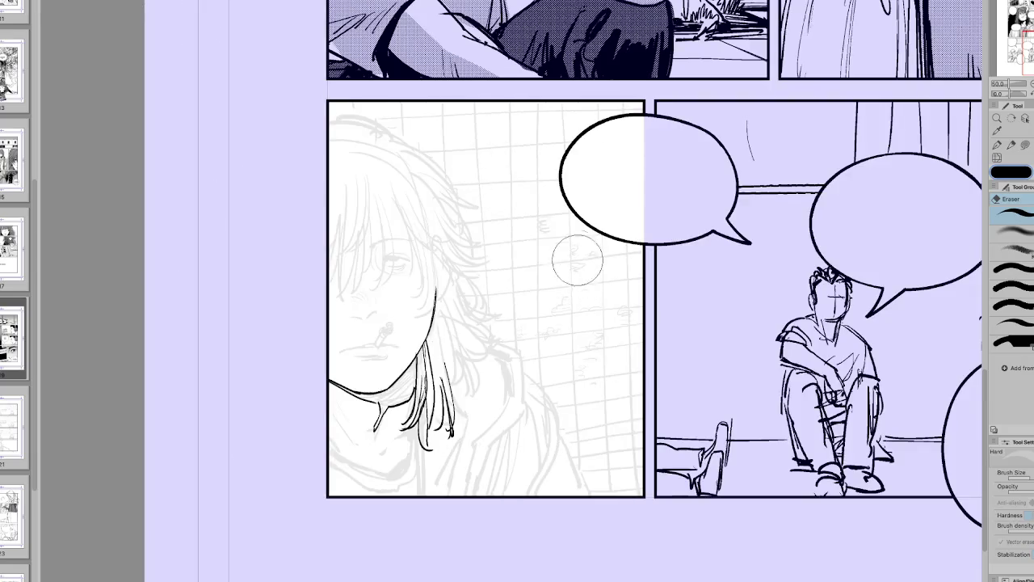
Step: Ink hair strands running up beside the character's ear
{"action": "key", "text": "h"}
{"action": "key", "text": "p"}
{"action": "mouse_move", "coordinate": [564, 359]}
{"action": "left_mouse_down"}
{"action": "mouse_move", "coordinate": [527, 380]}
{"action": "mouse_move", "coordinate": [543, 374]}
{"action": "mouse_move", "coordinate": [565, 399]}
{"action": "left_mouse_up"}
{"action": "key", "text": "ctrl+z"}
{"action": "key", "text": "h"}
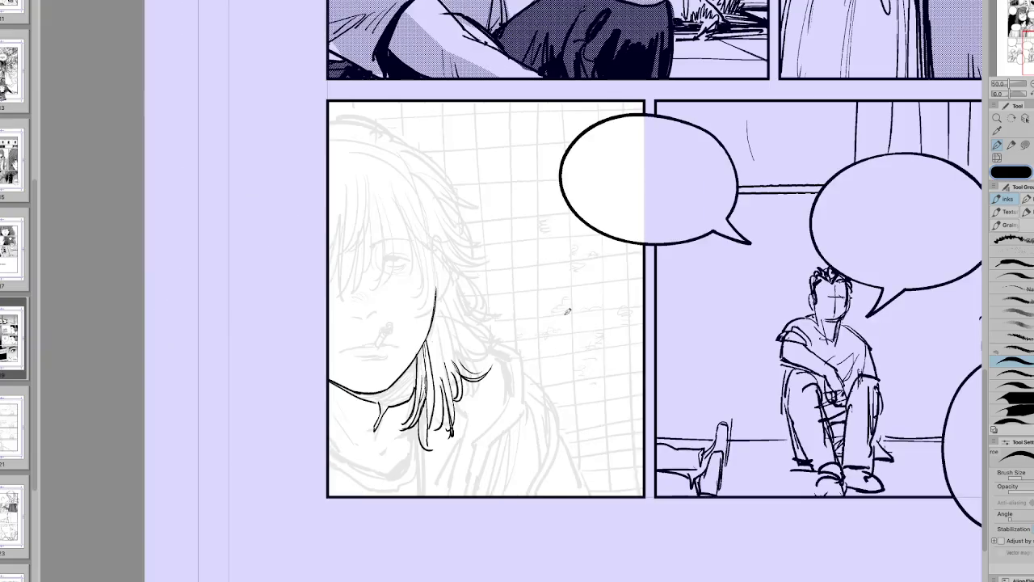
{"action": "key", "text": "h"}
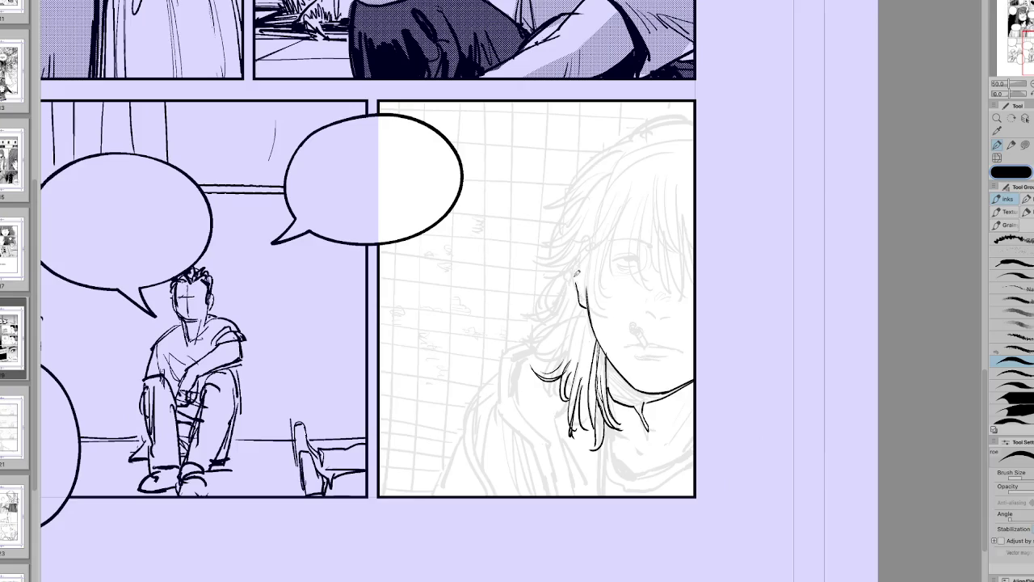
{"action": "key", "text": "h"}
{"action": "left_click_drag", "start_coordinate": [442, 302], "coordinate": [454, 277]}
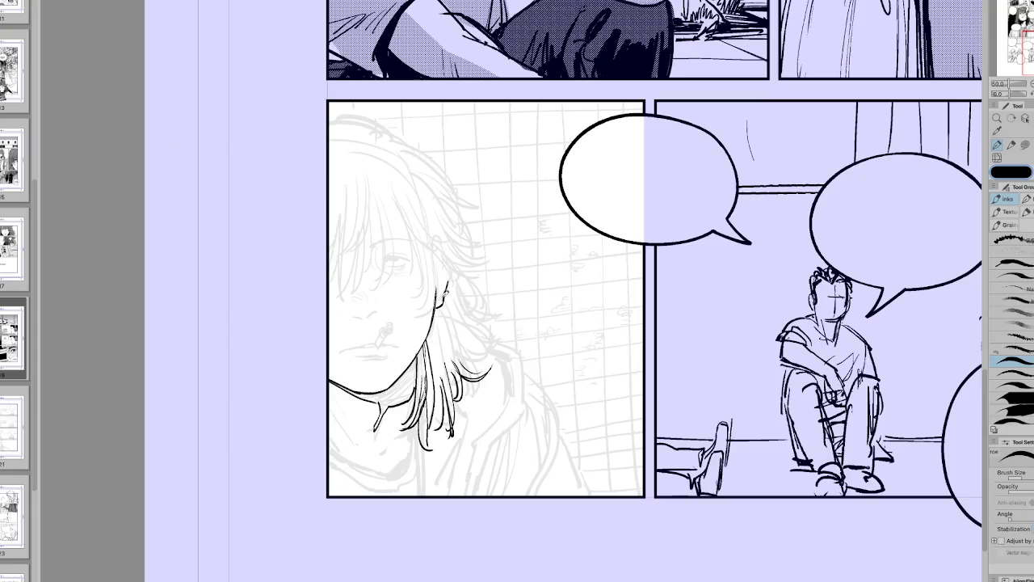
{"action": "key", "text": "h"}
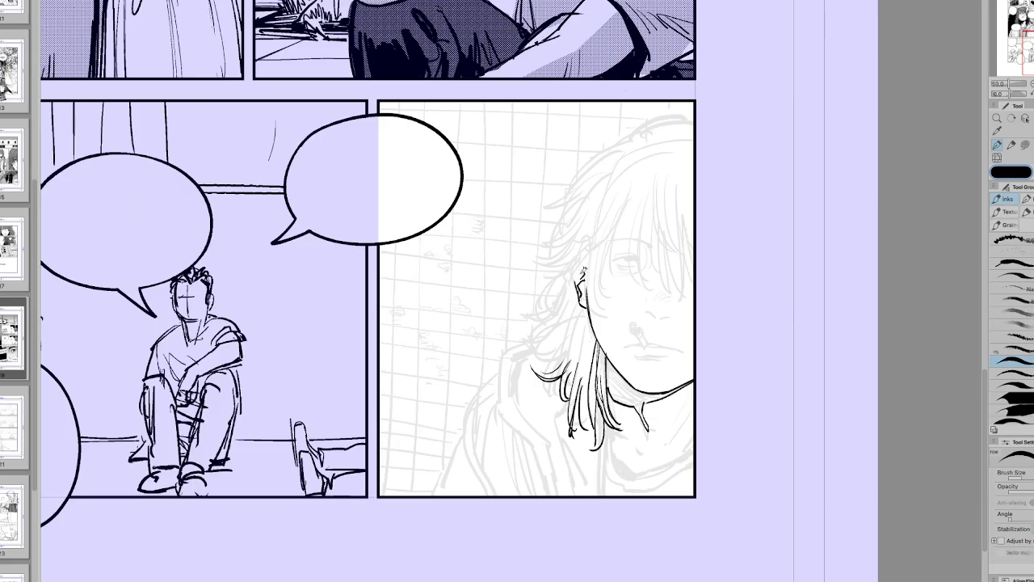
{"action": "left_click_drag", "start_coordinate": [572, 288], "coordinate": [588, 268]}
{"action": "key", "text": "e"}
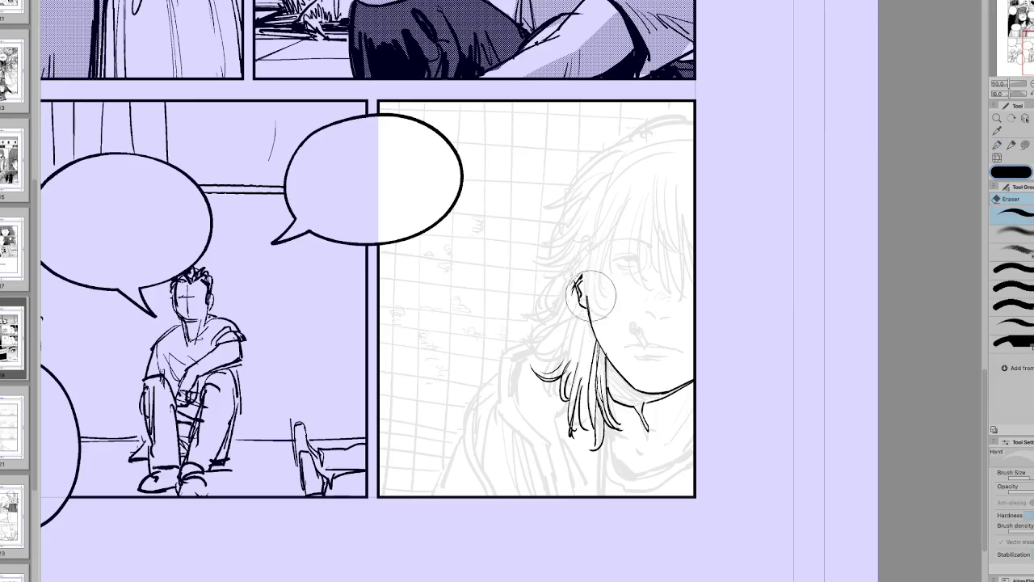
{"action": "key", "text": "p"}
{"action": "mouse_move", "coordinate": [579, 244]}
{"action": "left_mouse_down"}
{"action": "mouse_move", "coordinate": [588, 304]}
{"action": "mouse_move", "coordinate": [601, 313]}
{"action": "left_mouse_up"}
Step: Ink hair strands falling over the face, redrawing a misdrawn one
{"action": "key", "text": "h"}
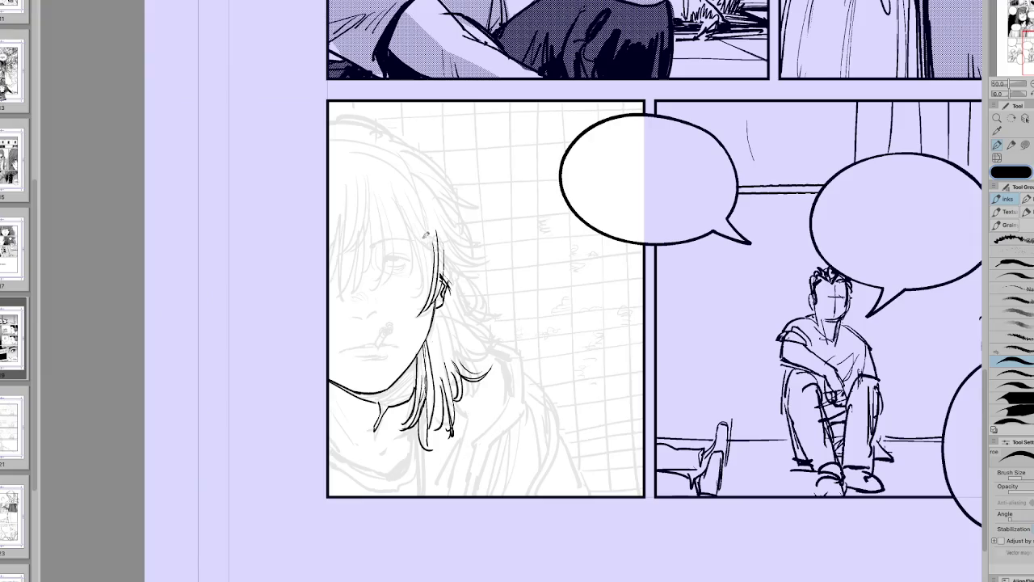
{"action": "key", "text": "h"}
{"action": "left_click_drag", "start_coordinate": [653, 182], "coordinate": [647, 275]}
{"action": "left_click_drag", "start_coordinate": [658, 212], "coordinate": [652, 279]}
{"action": "key", "text": "ctrl+z"}
{"action": "key", "text": "ctrl+z"}
{"action": "left_click_drag", "start_coordinate": [651, 181], "coordinate": [647, 274]}
{"action": "mouse_move", "coordinate": [653, 228]}
{"action": "left_mouse_down"}
{"action": "mouse_move", "coordinate": [650, 275]}
{"action": "mouse_move", "coordinate": [679, 280]}
{"action": "left_mouse_up"}
{"action": "key", "text": "ctrl+z"}
{"action": "key", "text": "ctrl+z"}
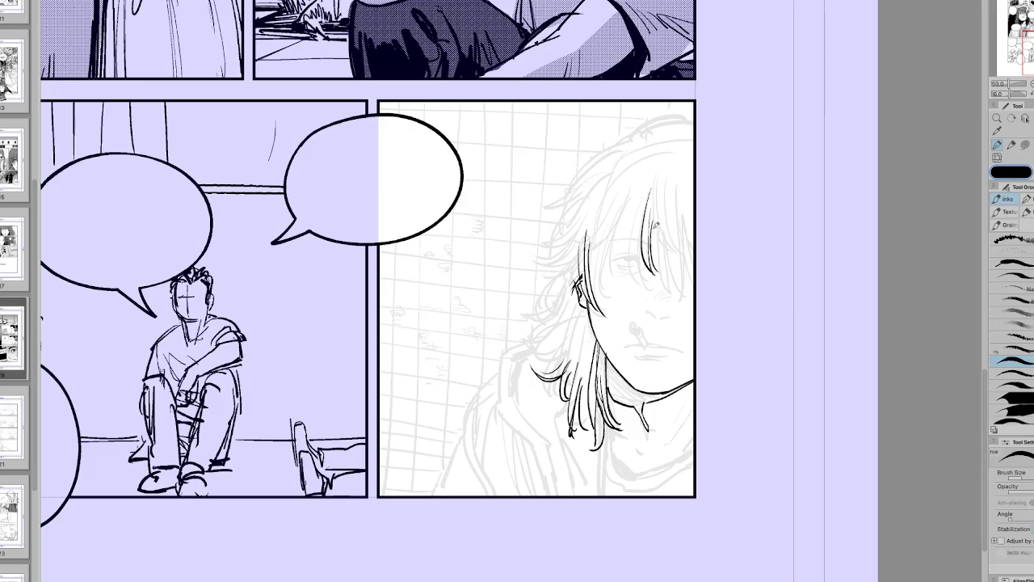
Step: Ink strands over the girl's fringe, redrawing a misplaced one
{"action": "key", "text": "h"}
{"action": "left_click_drag", "start_coordinate": [377, 187], "coordinate": [393, 252]}
{"action": "left_click_drag", "start_coordinate": [380, 209], "coordinate": [398, 276]}
{"action": "key", "text": "ctrl+z"}
{"action": "key", "text": "ctrl+z"}
{"action": "left_click_drag", "start_coordinate": [374, 184], "coordinate": [396, 252]}
{"action": "left_click_drag", "start_coordinate": [393, 214], "coordinate": [417, 240]}
Step: Add several more strands across the fringe, undoing the last one
{"action": "key", "text": "h"}
{"action": "left_click_drag", "start_coordinate": [619, 213], "coordinate": [608, 284]}
{"action": "left_click_drag", "start_coordinate": [612, 236], "coordinate": [604, 283]}
{"action": "left_click_drag", "start_coordinate": [609, 247], "coordinate": [595, 304]}
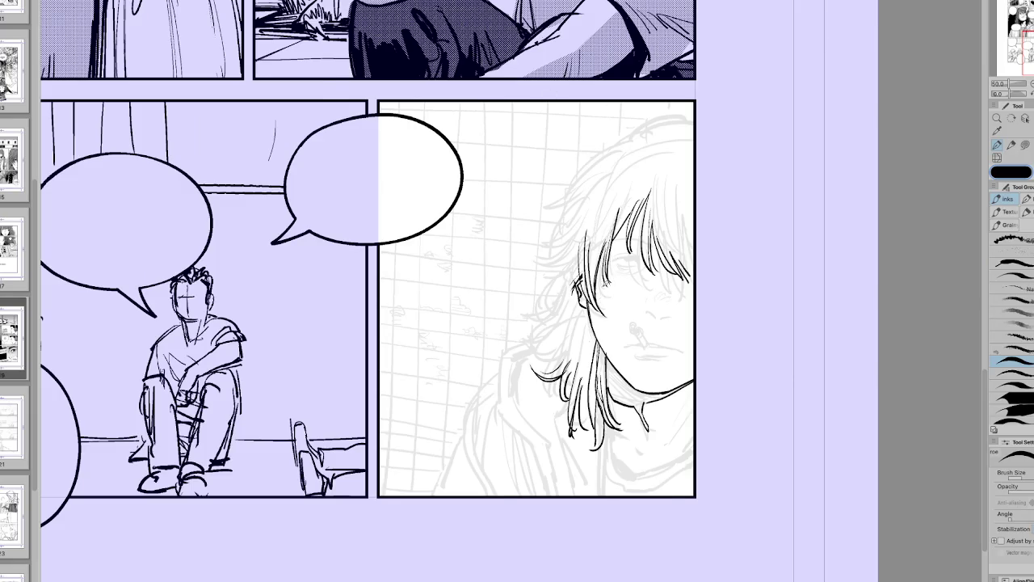
{"action": "key", "text": "h"}
{"action": "mouse_move", "coordinate": [412, 210]}
{"action": "left_mouse_down"}
{"action": "mouse_move", "coordinate": [435, 281]}
{"action": "mouse_move", "coordinate": [437, 263]}
{"action": "left_mouse_up"}
{"action": "key", "text": "h"}
{"action": "key", "text": "ctrl+z"}
{"action": "key", "text": "ctrl+z"}
{"action": "key", "text": "ctrl+z"}
Step: Redraw a fringe strand and a short stroke with the canvas tilted
{"action": "key", "text": "h"}
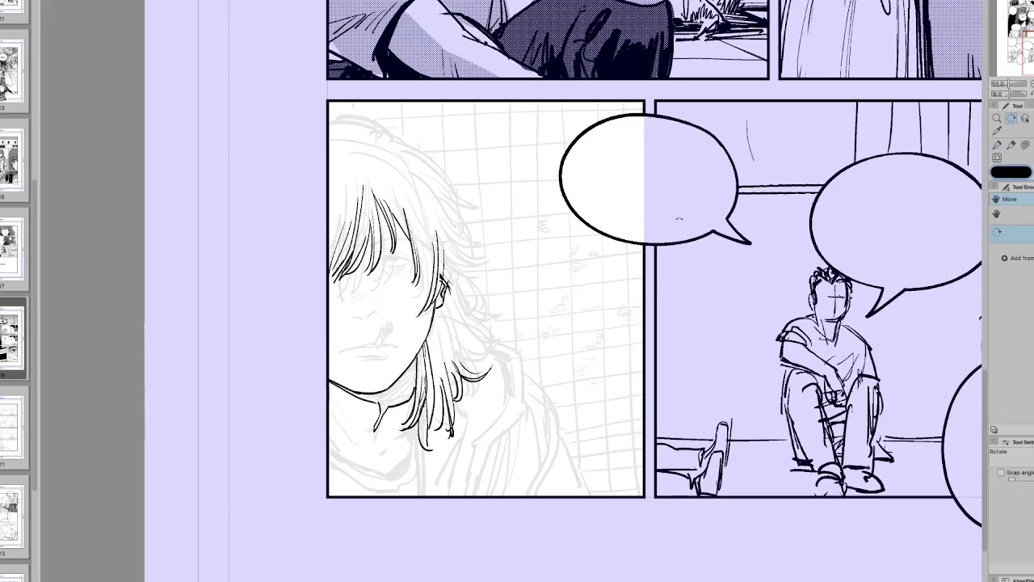
{"action": "key", "text": "minus"}
{"action": "left_click_drag", "start_coordinate": [386, 234], "coordinate": [415, 315]}
{"action": "key", "text": "ctrl+z"}
{"action": "key", "text": "ctrl+z"}
{"action": "left_click_drag", "start_coordinate": [387, 228], "coordinate": [414, 314]}
{"action": "left_click_drag", "start_coordinate": [397, 260], "coordinate": [420, 310]}
{"action": "key", "text": "h"}
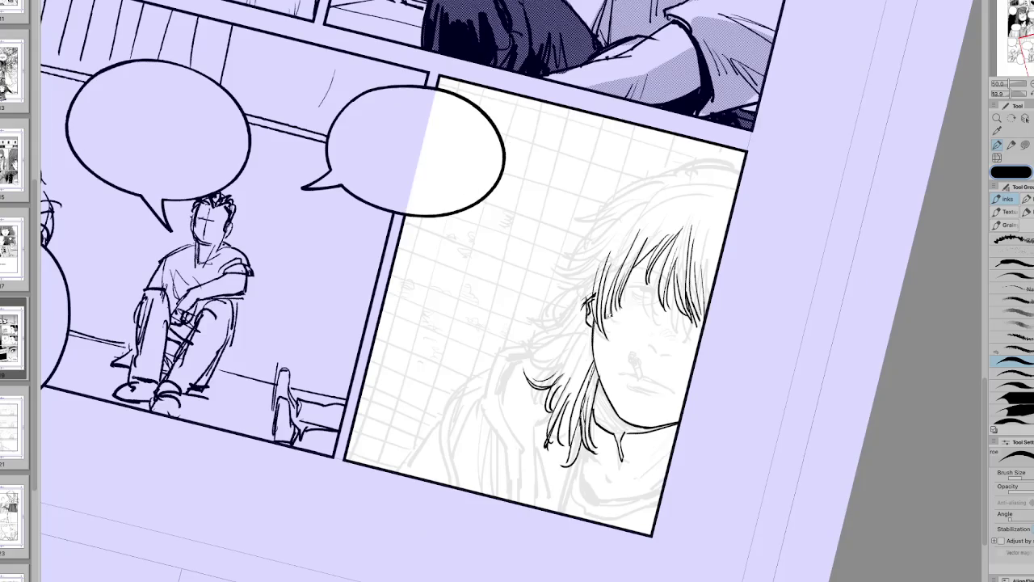
Step: Erase stray strokes near the eye and re-ink strands along the hair and ear
{"action": "key", "text": "e"}
{"action": "key", "text": "h"}
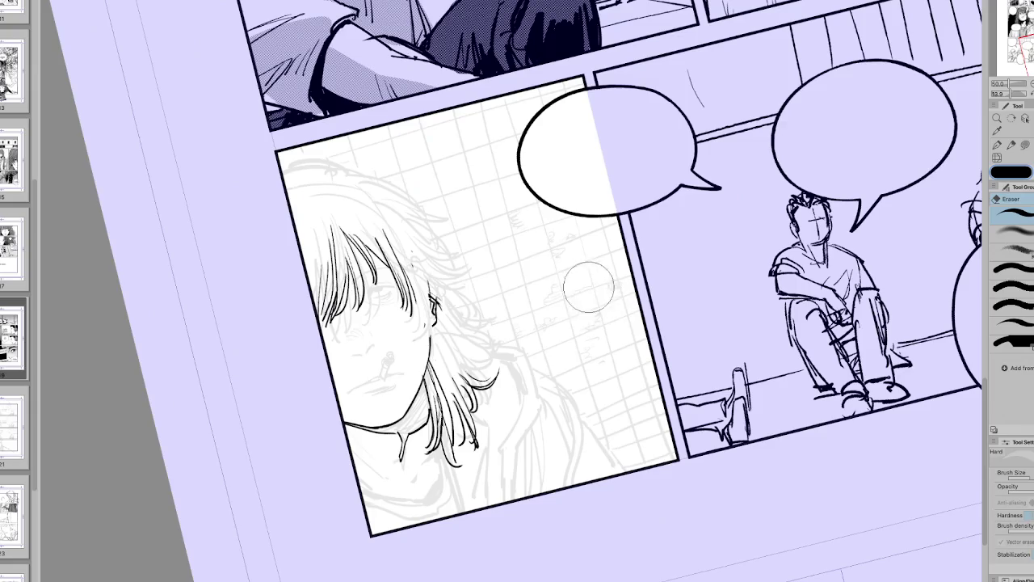
{"action": "left_click_drag", "start_coordinate": [416, 291], "coordinate": [433, 336]}
{"action": "key", "text": "p"}
{"action": "mouse_move", "coordinate": [408, 279]}
{"action": "left_mouse_down"}
{"action": "mouse_move", "coordinate": [440, 344]}
{"action": "mouse_move", "coordinate": [428, 341]}
{"action": "mouse_move", "coordinate": [445, 379]}
{"action": "left_mouse_up"}
{"action": "left_click_drag", "start_coordinate": [405, 257], "coordinate": [446, 364]}
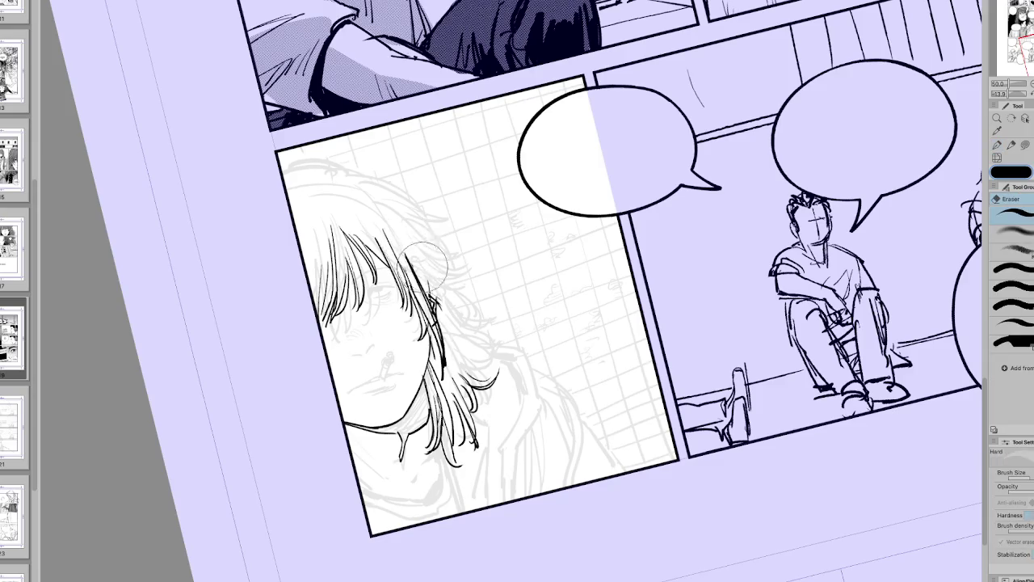
{"action": "key", "text": "h"}
{"action": "mouse_move", "coordinate": [566, 228]}
{"action": "left_mouse_down"}
{"action": "mouse_move", "coordinate": [548, 260]}
{"action": "mouse_move", "coordinate": [560, 263]}
{"action": "left_mouse_up"}
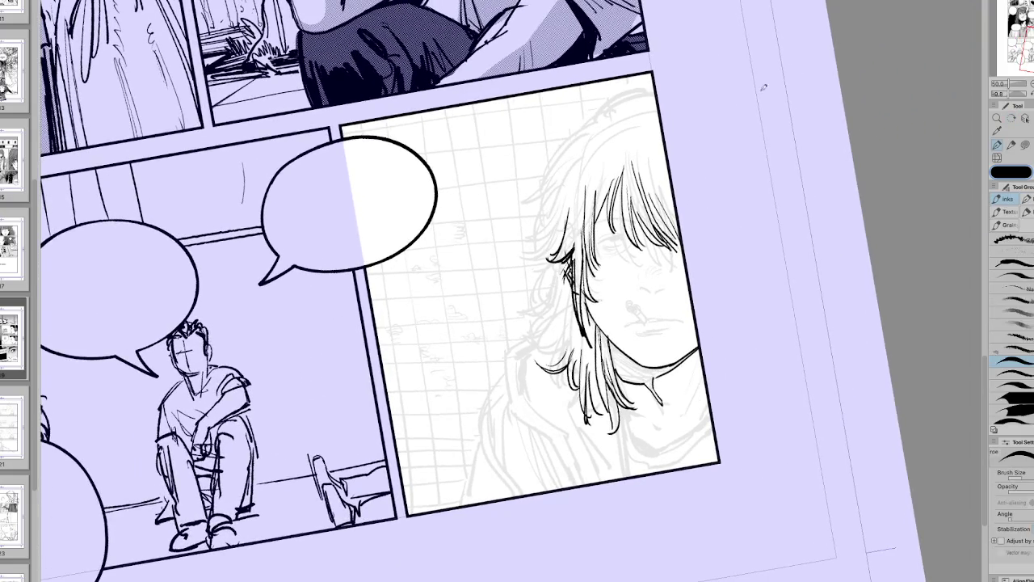
Step: Ink extra strands on the lower hair from a zoomed-out, straightened view
{"action": "key", "text": "ctrl+at"}
{"action": "key", "text": "ctrl+minus"}
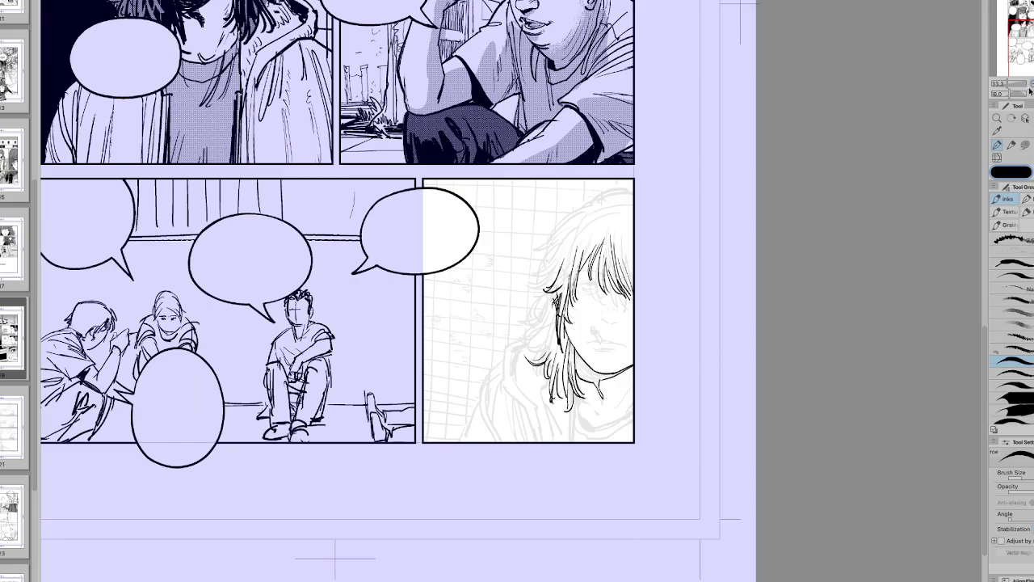
{"action": "scroll", "coordinate": [766, 307], "scroll_direction": "up", "scroll_amount": 3}
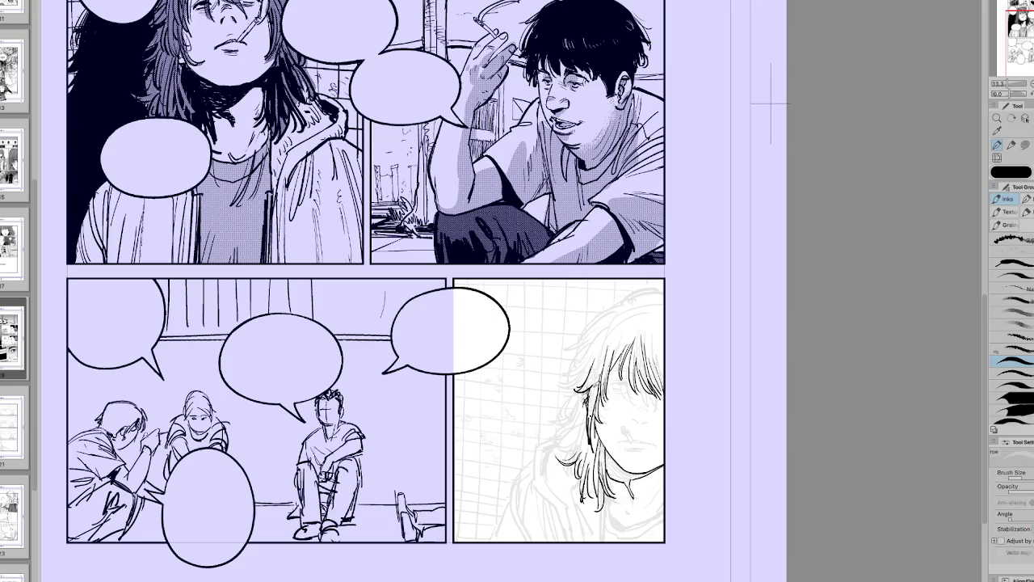
{"action": "key", "text": "h"}
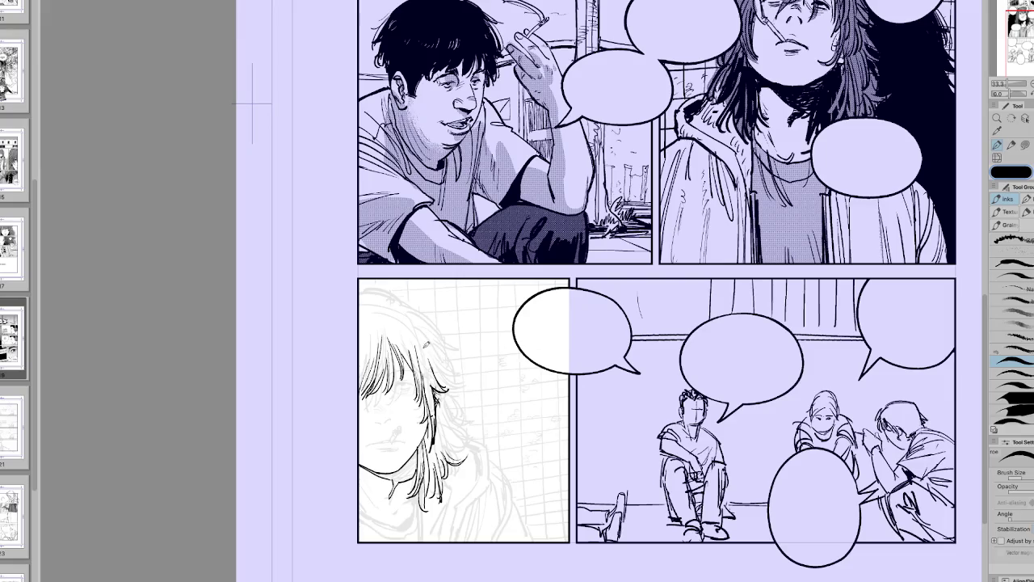
{"action": "left_click_drag", "start_coordinate": [431, 346], "coordinate": [446, 386]}
{"action": "left_click_drag", "start_coordinate": [424, 350], "coordinate": [435, 404]}
{"action": "key", "text": "h"}
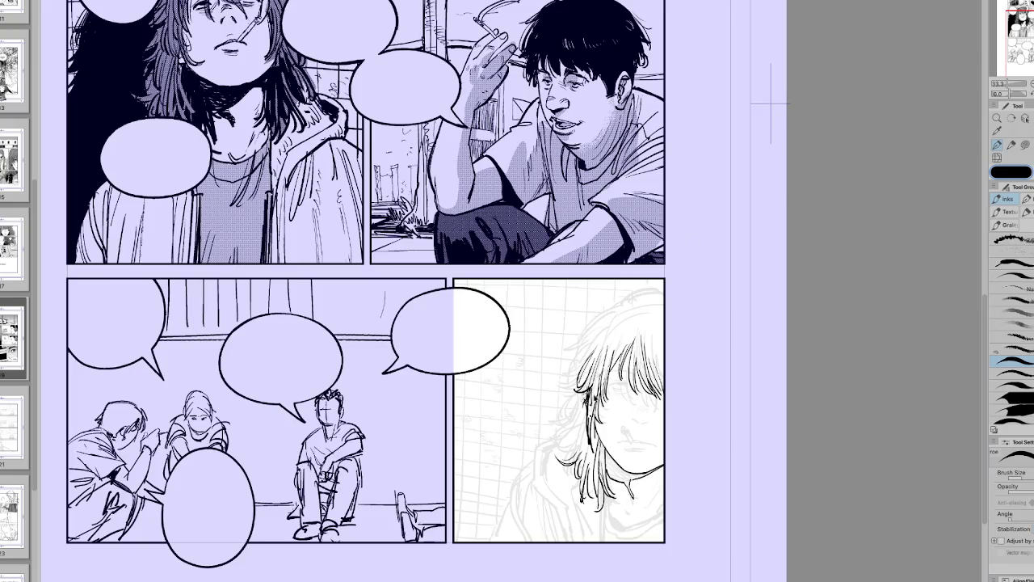
Step: Add a dark strand at the hair's ends, undoing and redrawing a stray one
{"action": "key", "text": "e"}
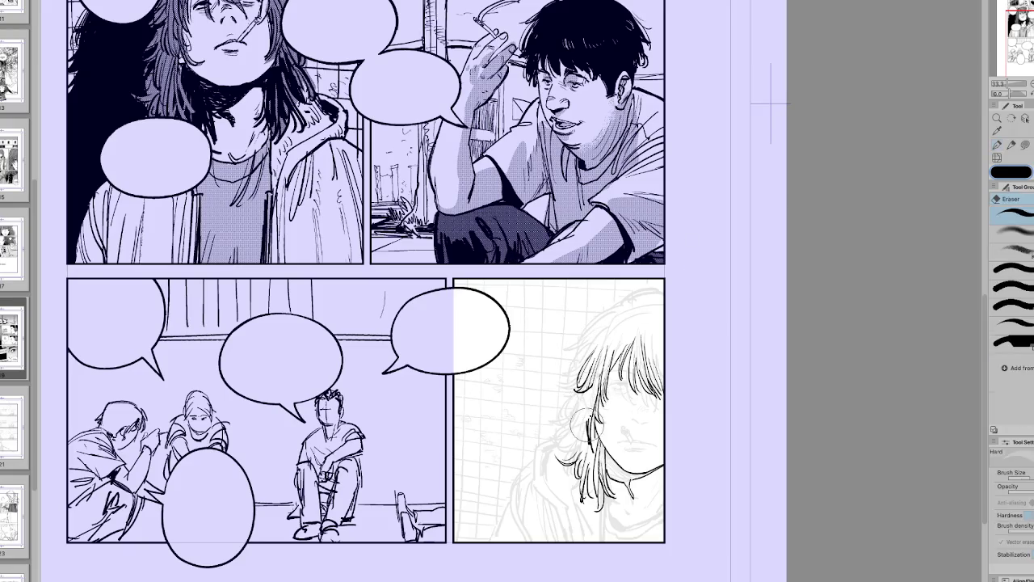
{"action": "key", "text": "p"}
{"action": "left_click_drag", "start_coordinate": [595, 397], "coordinate": [583, 447]}
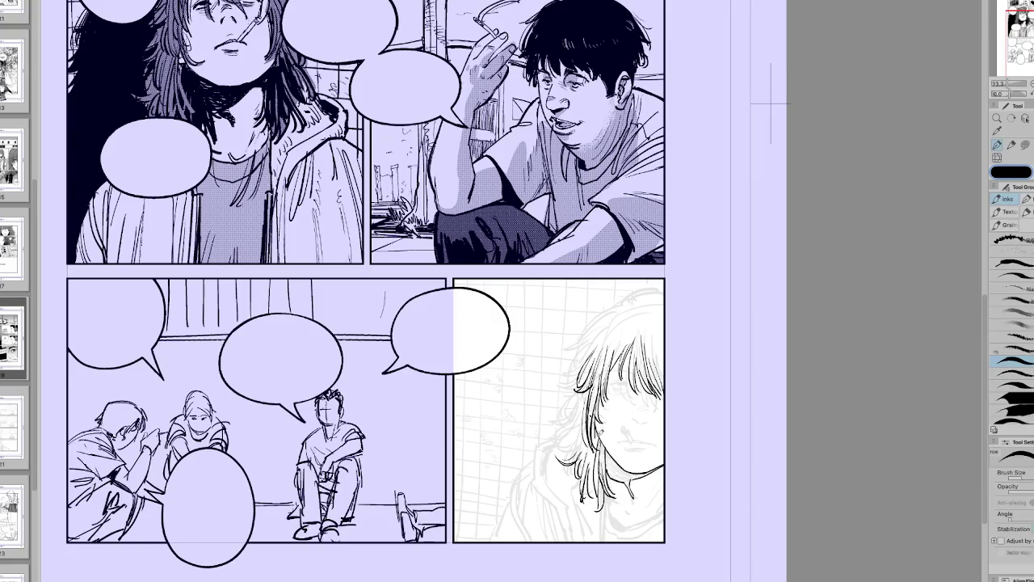
{"action": "key", "text": "h"}
{"action": "key", "text": "ctrl+z"}
{"action": "mouse_move", "coordinate": [433, 419]}
{"action": "left_mouse_down"}
{"action": "mouse_move", "coordinate": [426, 444]}
{"action": "mouse_move", "coordinate": [430, 432]}
{"action": "left_mouse_up"}
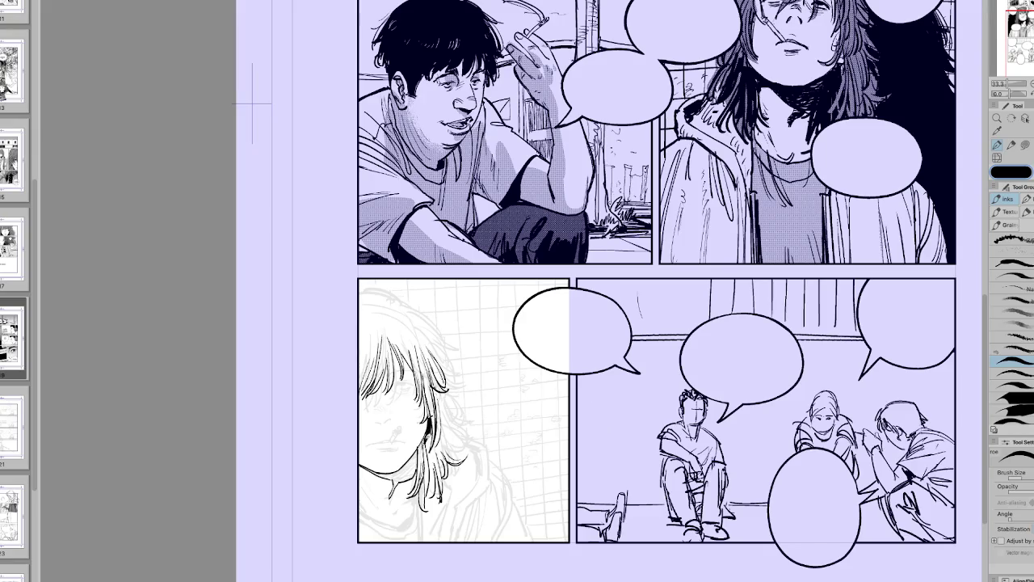
{"action": "key", "text": "h"}
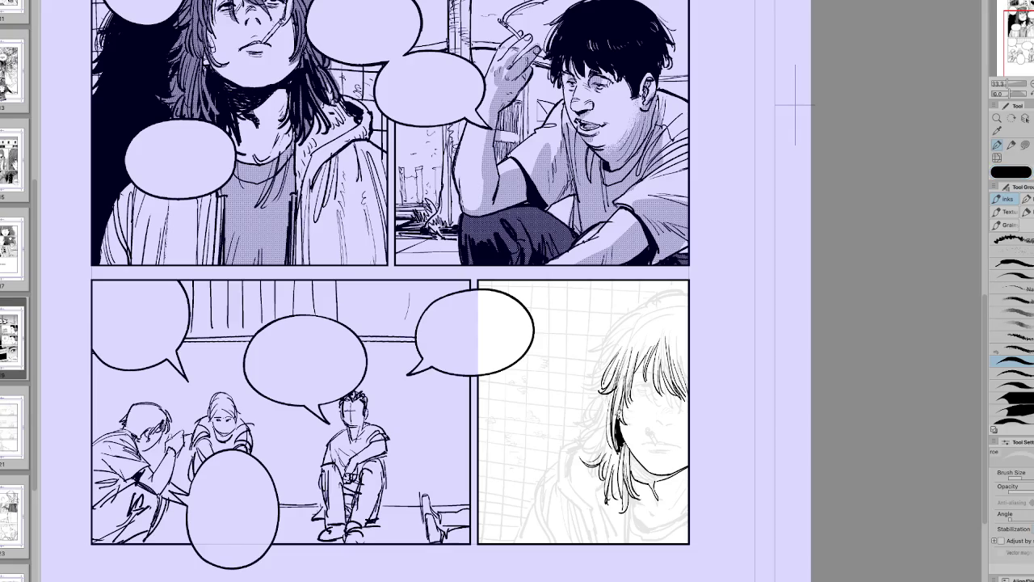
Step: Enlarge the brush and ink thicker shadow strands along the hair's outer left edge
{"action": "key", "text": "bracketright"}
{"action": "key", "text": "h"}
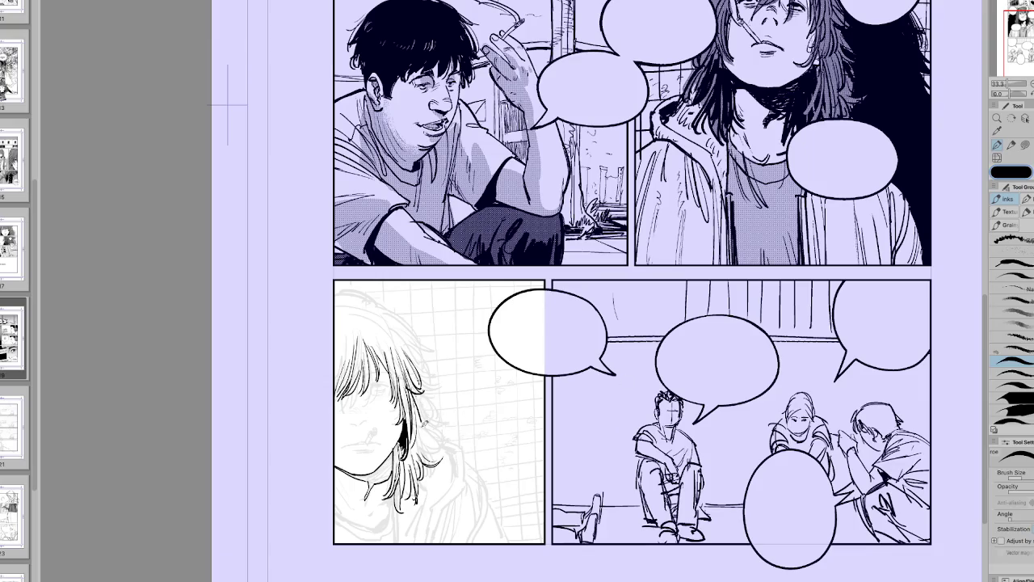
{"action": "key", "text": "h"}
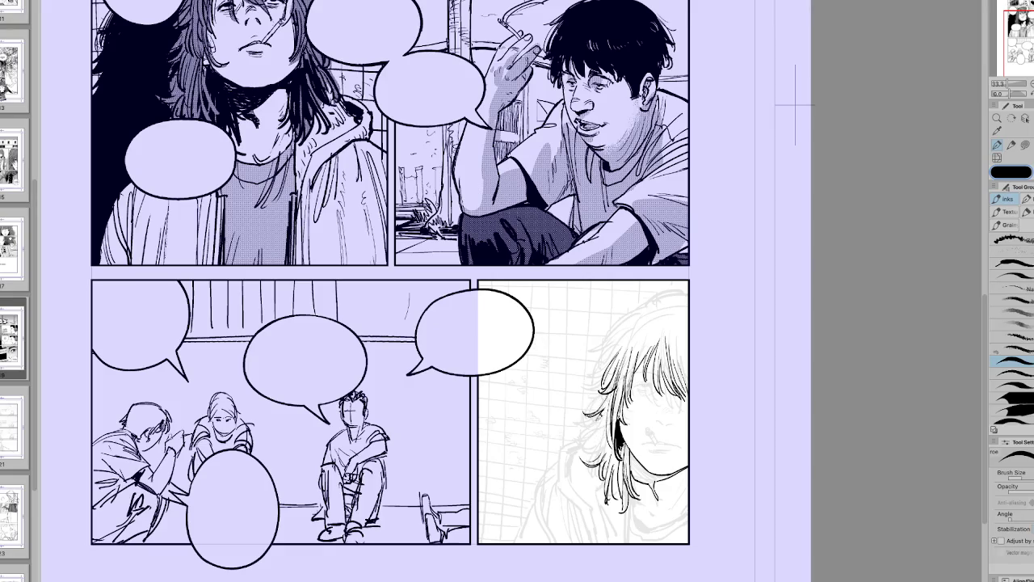
{"action": "key", "text": "h"}
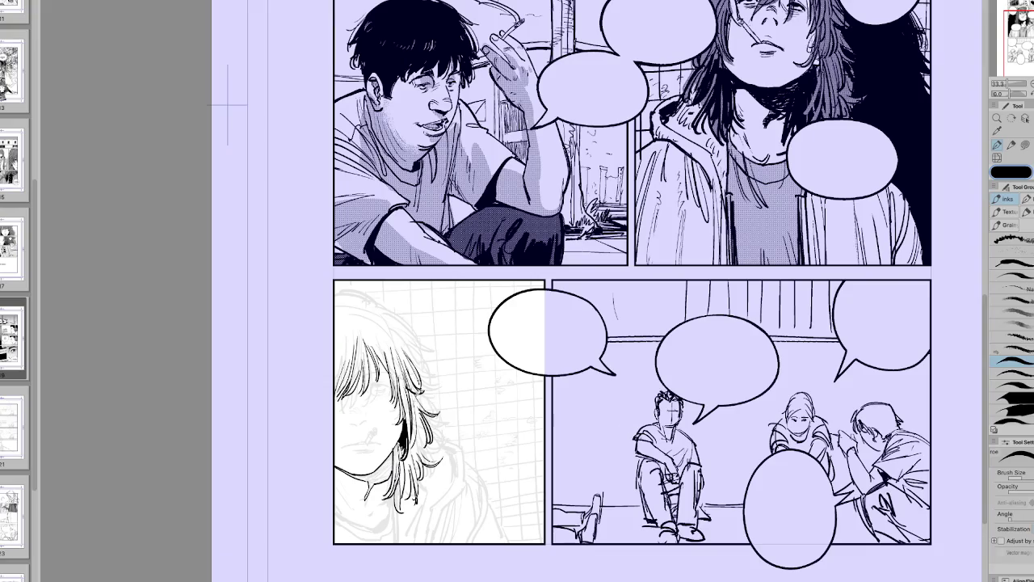
{"action": "key", "text": "h"}
{"action": "left_click_drag", "start_coordinate": [614, 354], "coordinate": [590, 407]}
{"action": "key", "text": "h"}
{"action": "key", "text": "h"}
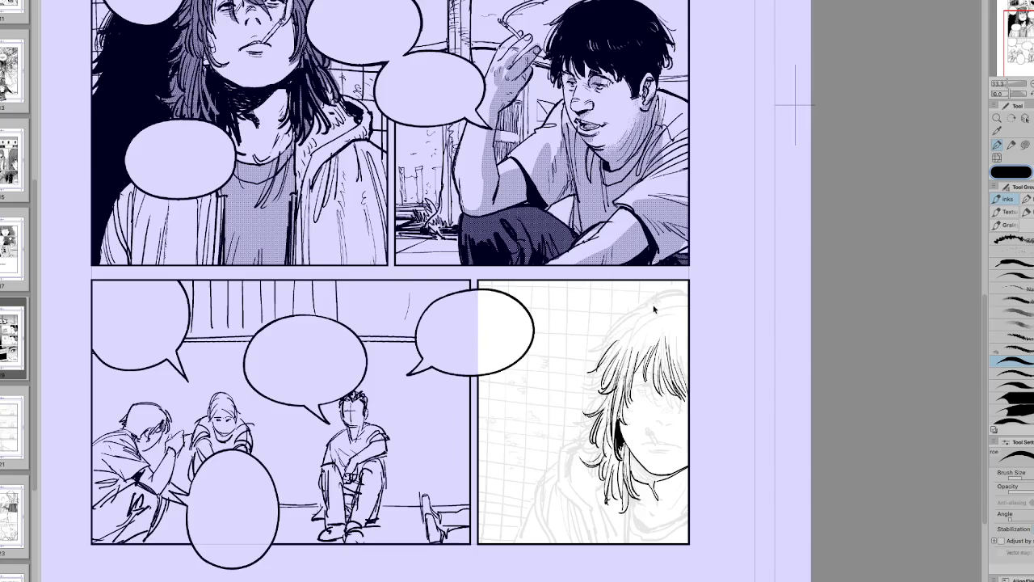
{"action": "key", "text": "c"}
{"action": "key", "text": "c"}
{"action": "scroll", "coordinate": [666, 279], "scroll_direction": "left", "scroll_amount": 1}
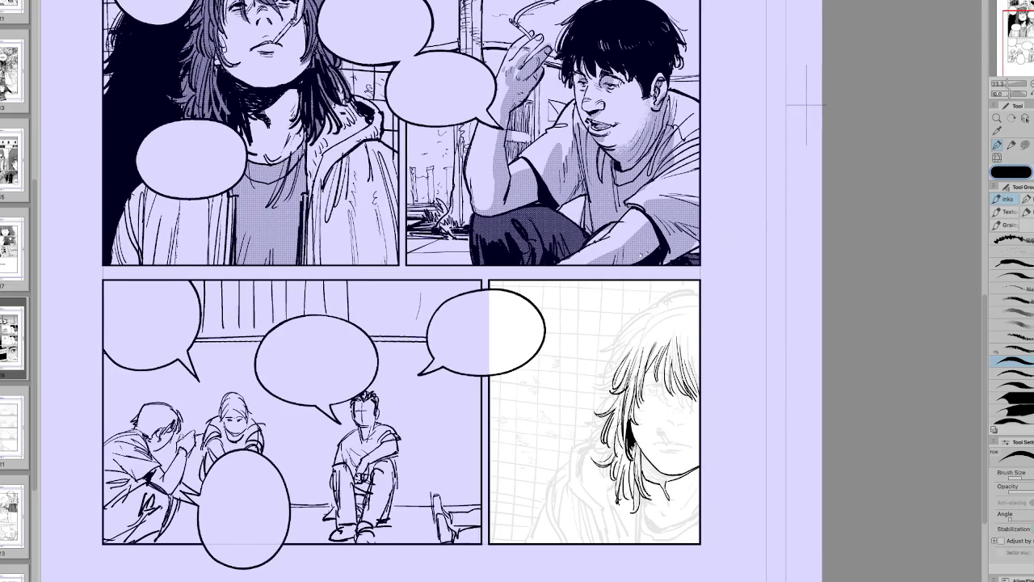
{"action": "key", "text": "e"}
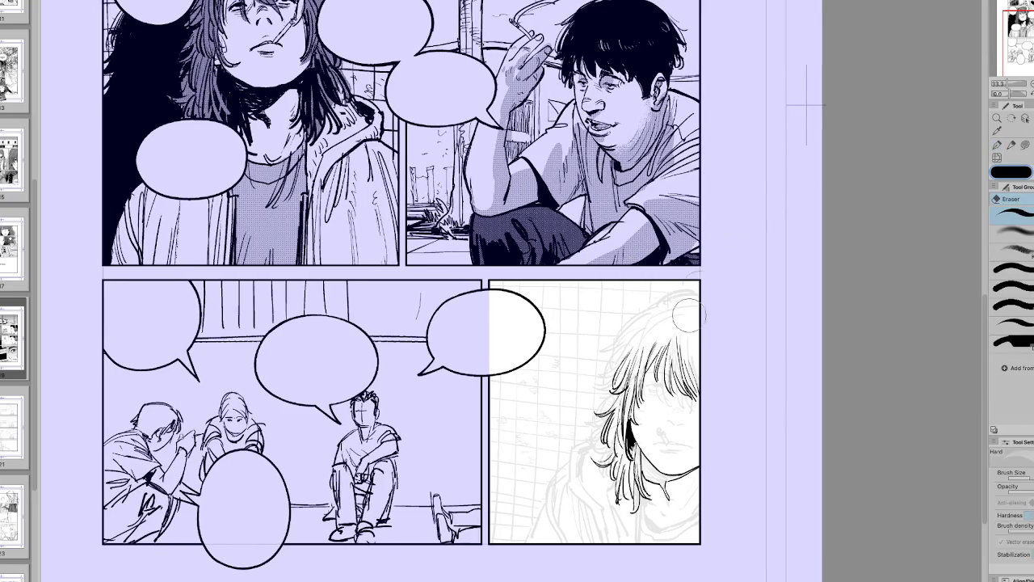
{"action": "key", "text": "p"}
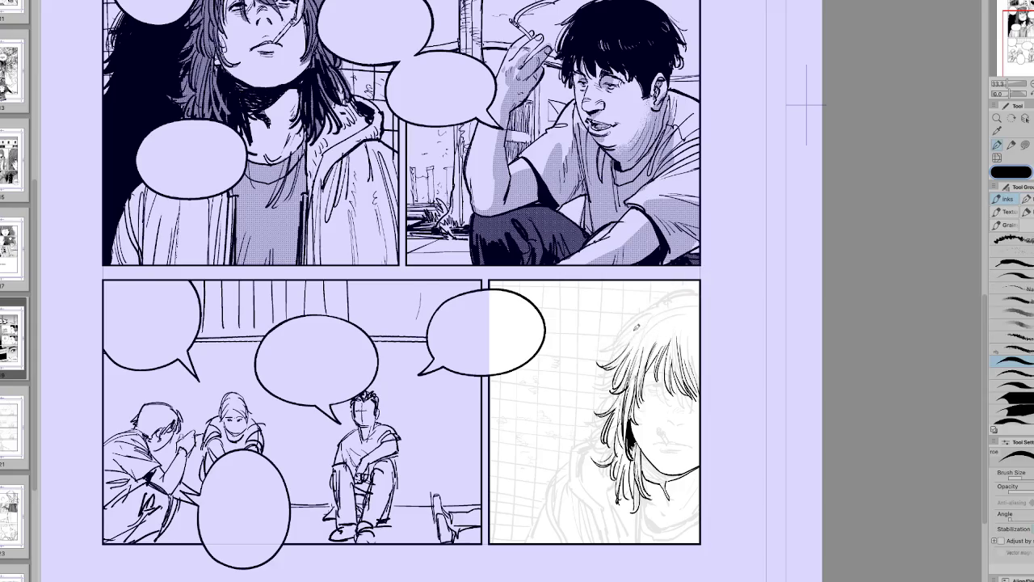